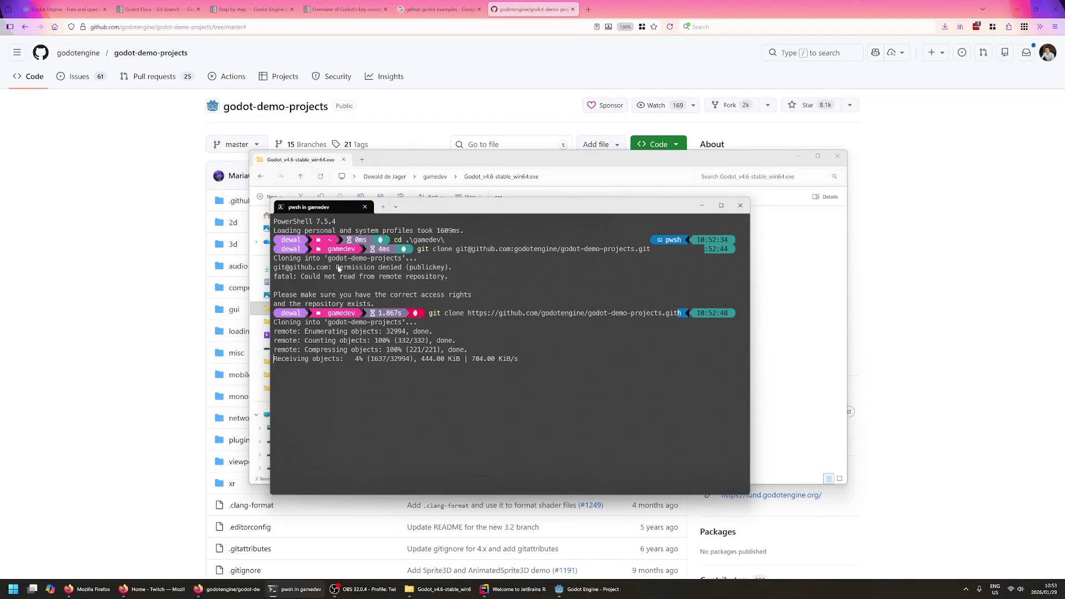
- Highlight the git clone output lines in PowerShell while the godot-demo-projects clone downloads
{"action": "mouse_move", "coordinate": [282, 327]}
{"action": "left_mouse_down"}
{"action": "mouse_move", "coordinate": [355, 354]}
{"action": "mouse_move", "coordinate": [398, 352]}
{"action": "left_mouse_up"}
{"action": "left_click_drag", "start_coordinate": [278, 326], "coordinate": [390, 345]}
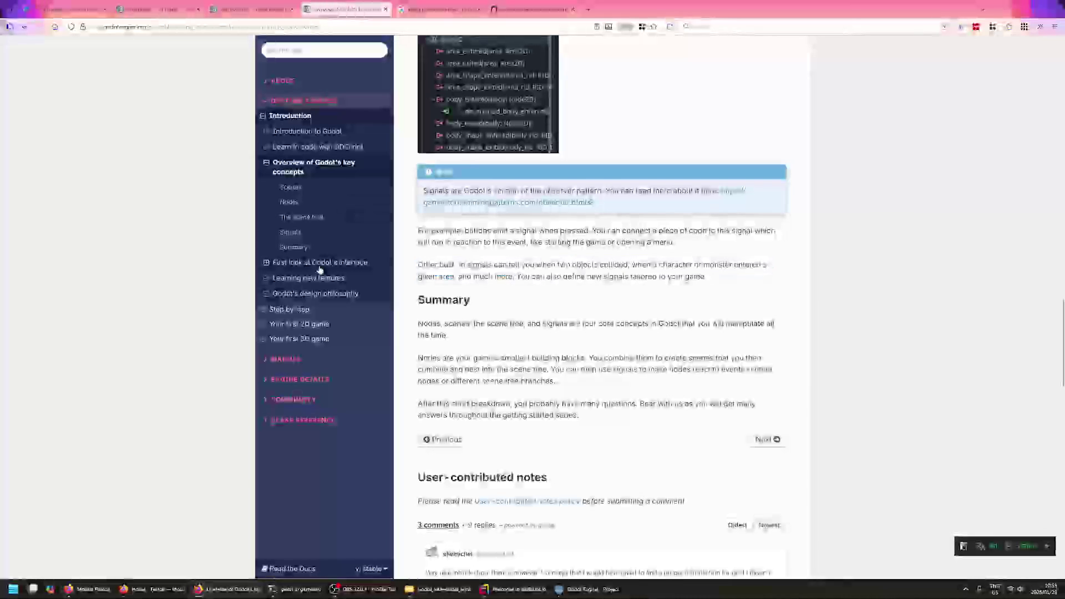
- Open the 'First look at Godot's interface' docs page and read through its opening sections
{"action": "left_click", "coordinate": [320, 263]}
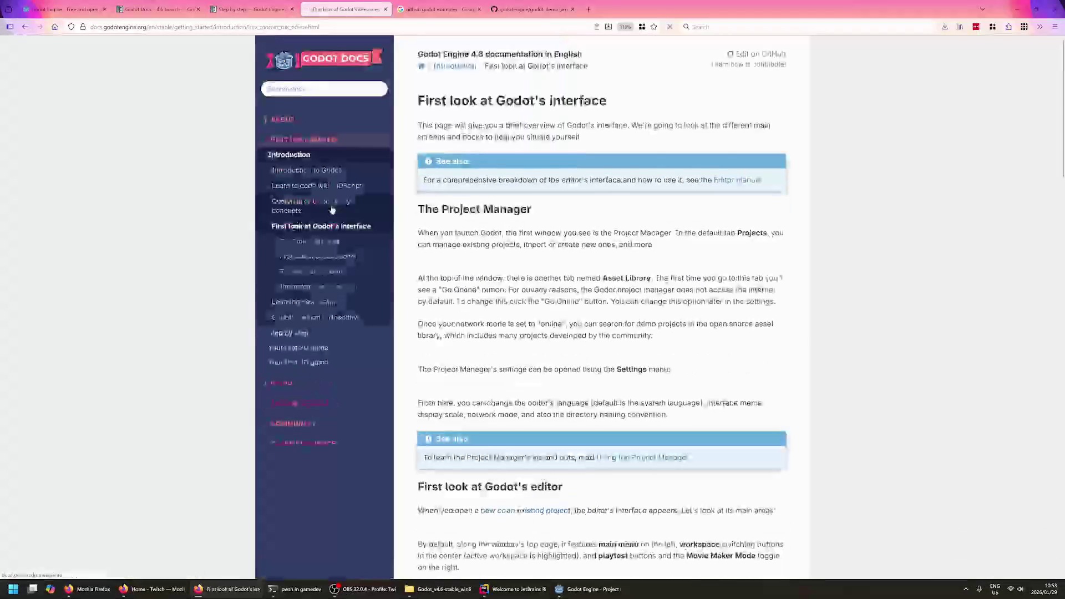
{"action": "scroll", "coordinate": [602, 305], "scroll_direction": "down", "scroll_amount": 5}
{"action": "scroll", "coordinate": [586, 274], "scroll_direction": "up", "scroll_amount": 4}
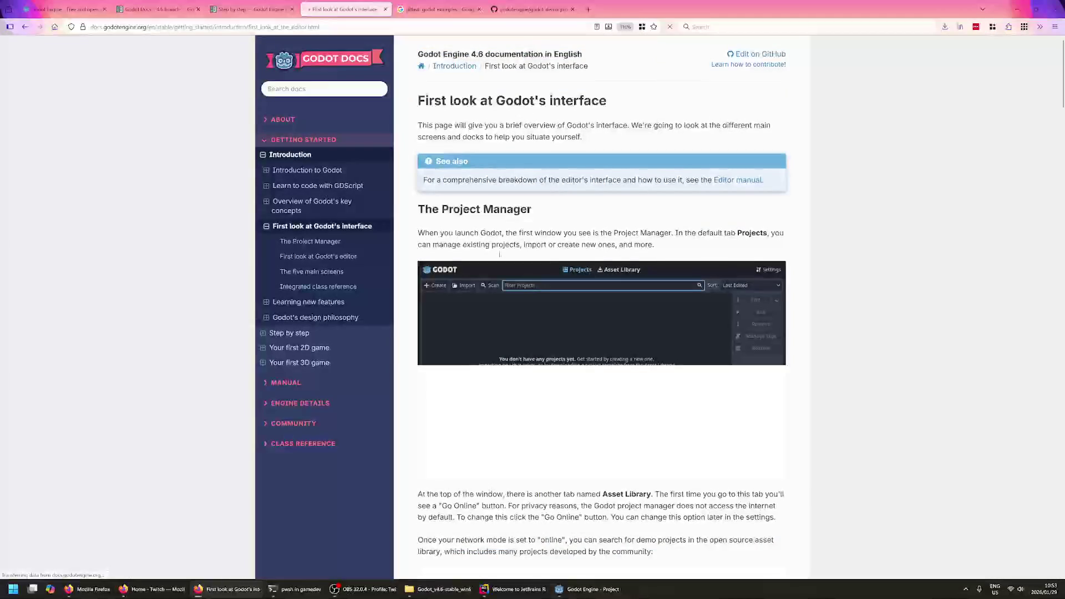
{"action": "scroll", "coordinate": [527, 224], "scroll_direction": "down", "scroll_amount": 2}
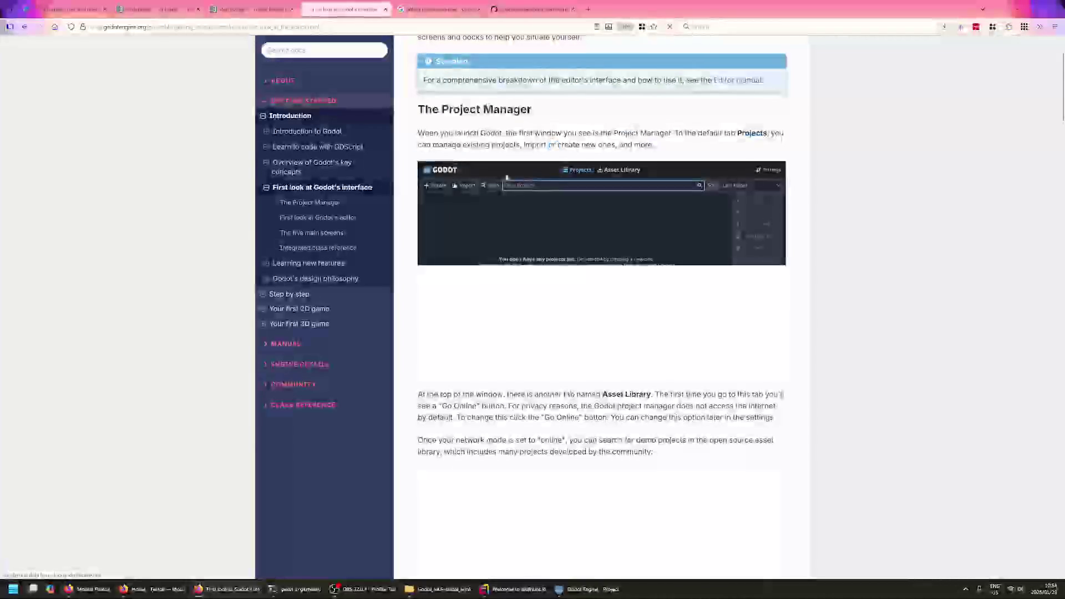
{"action": "scroll", "coordinate": [527, 239], "scroll_direction": "down", "scroll_amount": 5}
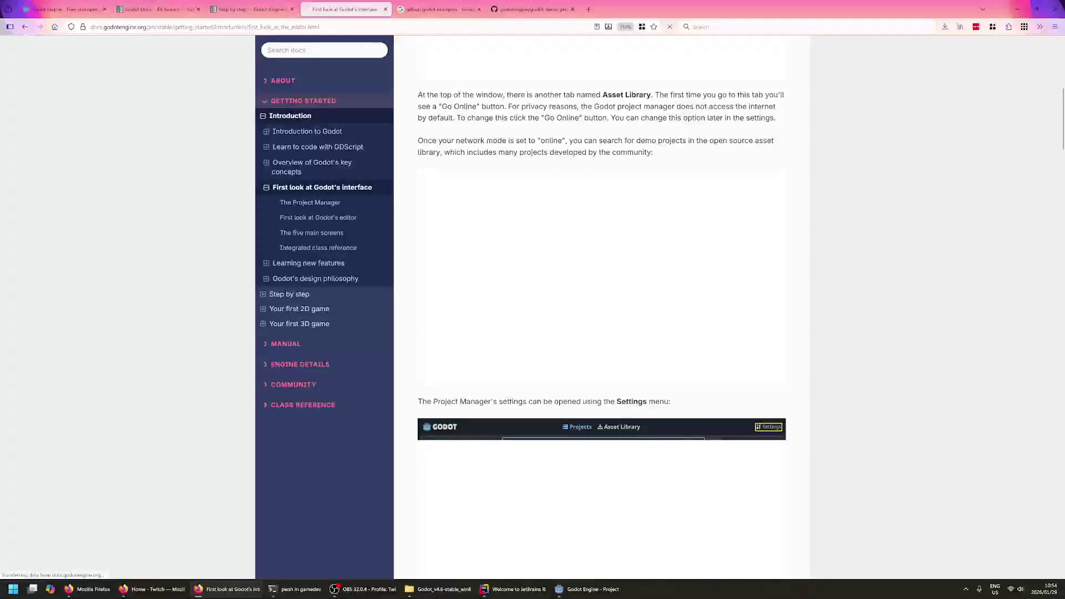
{"action": "scroll", "coordinate": [459, 93], "scroll_direction": "up", "scroll_amount": 5}
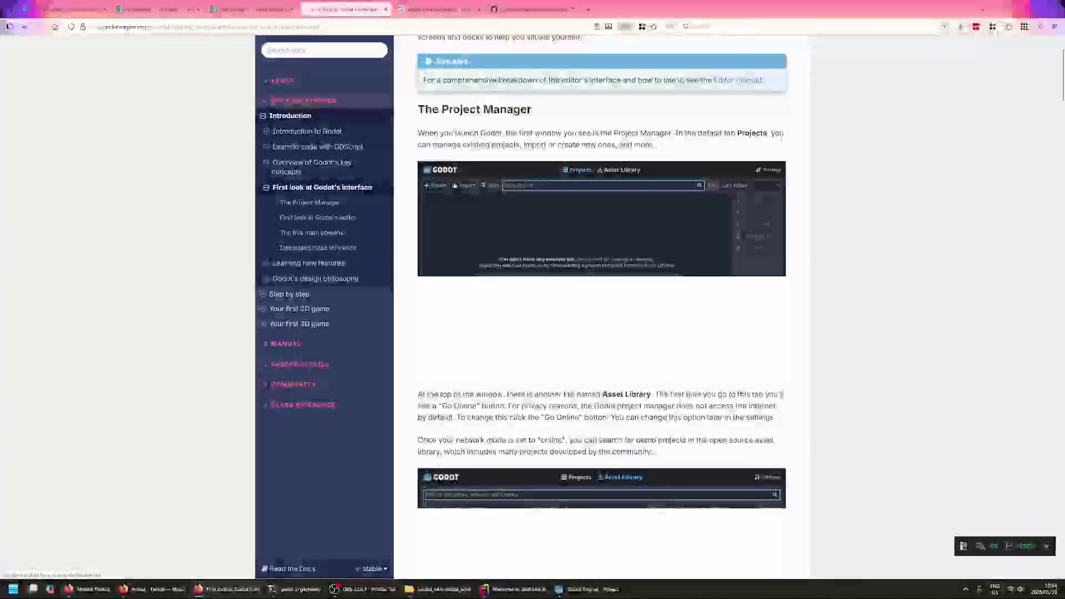
{"action": "scroll", "coordinate": [478, 125], "scroll_direction": "down", "scroll_amount": 3}
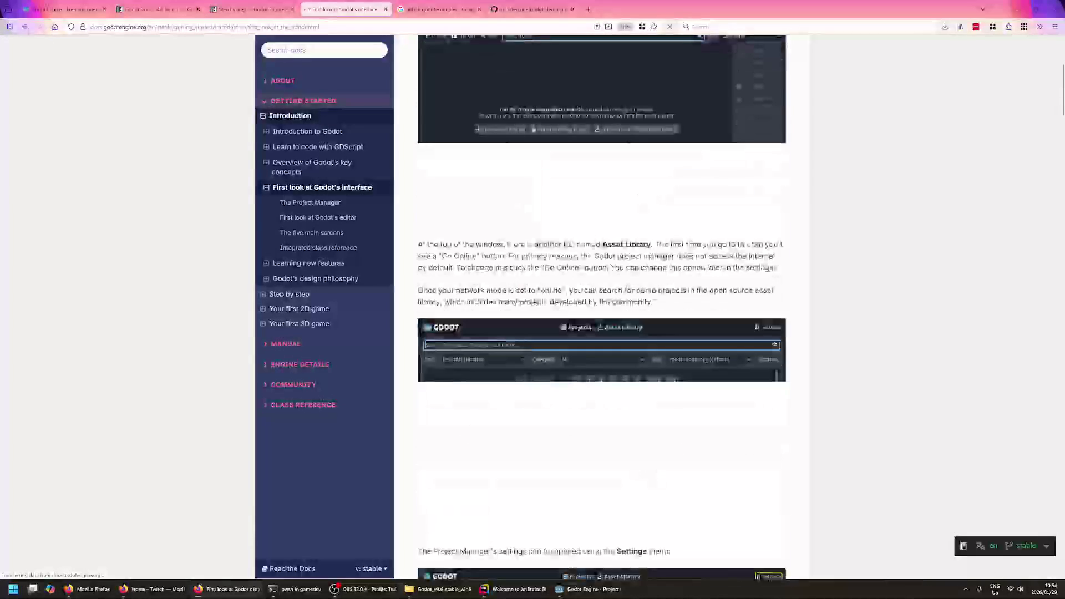
{"action": "scroll", "coordinate": [605, 270], "scroll_direction": "up", "scroll_amount": 3}
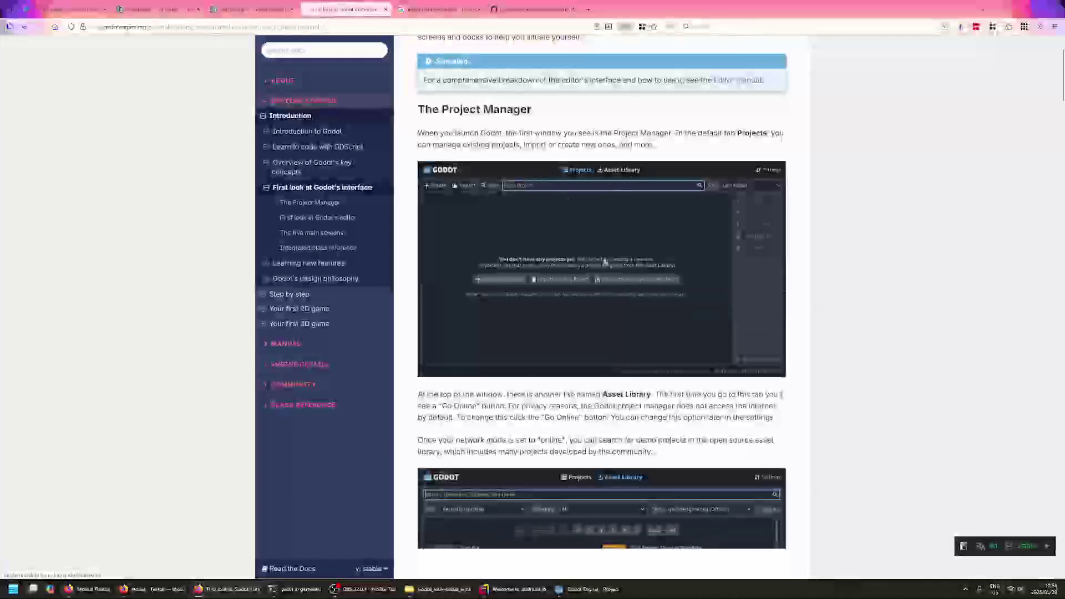
{"action": "scroll", "coordinate": [605, 270], "scroll_direction": "down", "scroll_amount": 6}
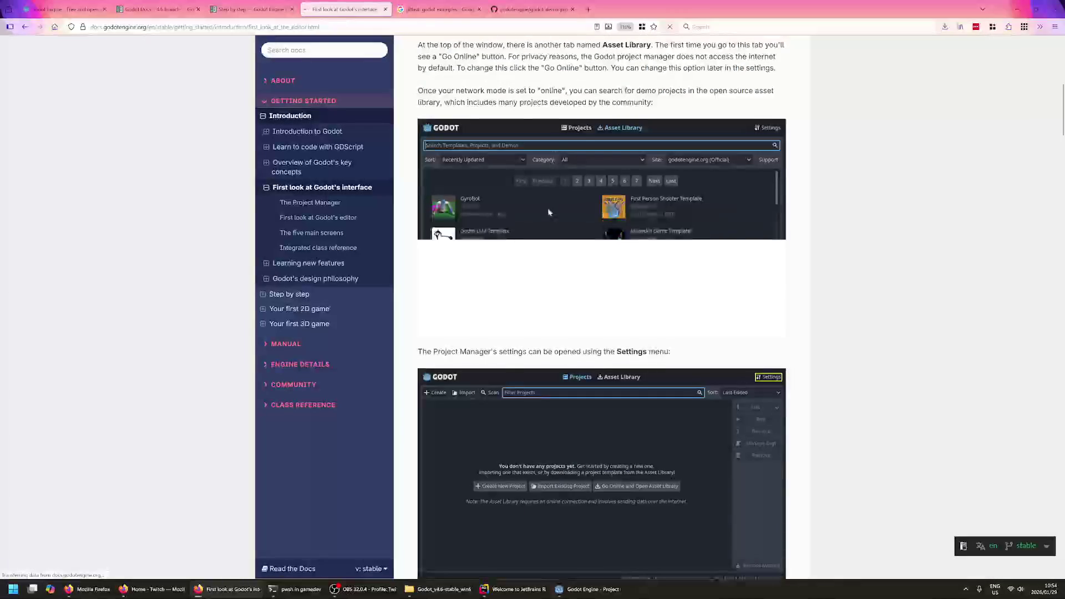
{"action": "scroll", "coordinate": [549, 213], "scroll_direction": "down", "scroll_amount": 4}
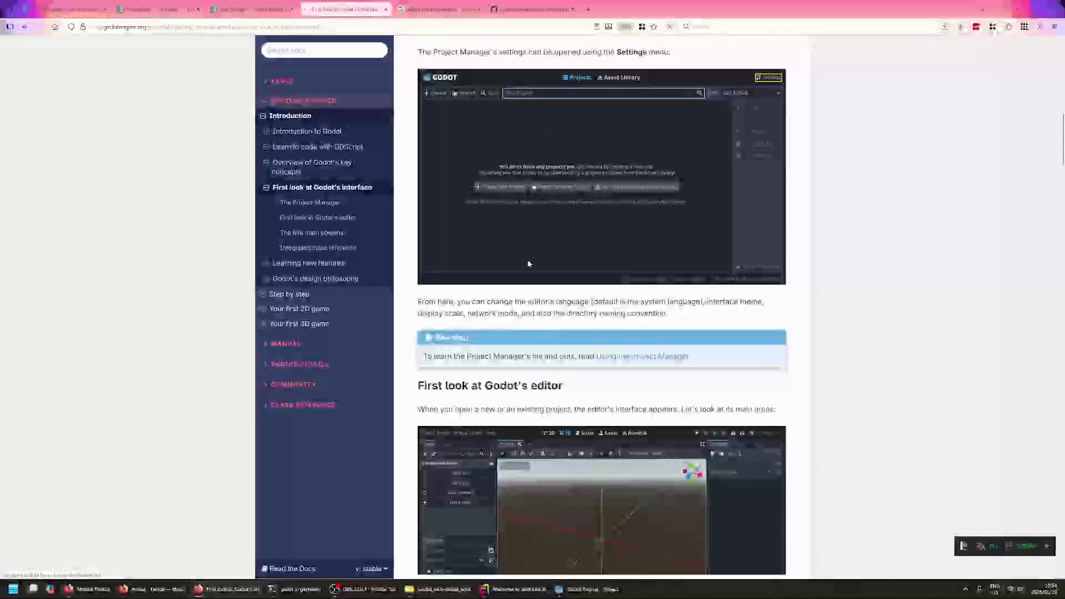
{"action": "scroll", "coordinate": [527, 262], "scroll_direction": "down", "scroll_amount": 3}
{"action": "scroll", "coordinate": [602, 311], "scroll_direction": "down", "scroll_amount": 4}
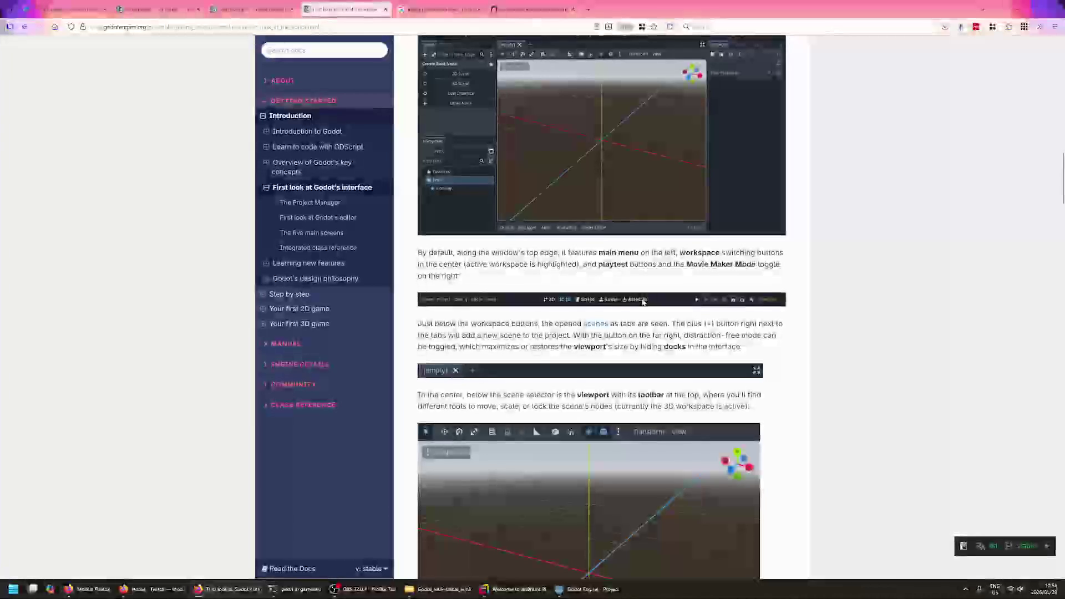
- Highlight the 'By default' paragraph and the viewport description paragraph while reading
{"action": "left_click_drag", "start_coordinate": [511, 253], "coordinate": [459, 275]}
{"action": "left_click", "coordinate": [460, 276]}
{"action": "triple_click", "coordinate": [643, 264]}
{"action": "left_click", "coordinate": [776, 264]}
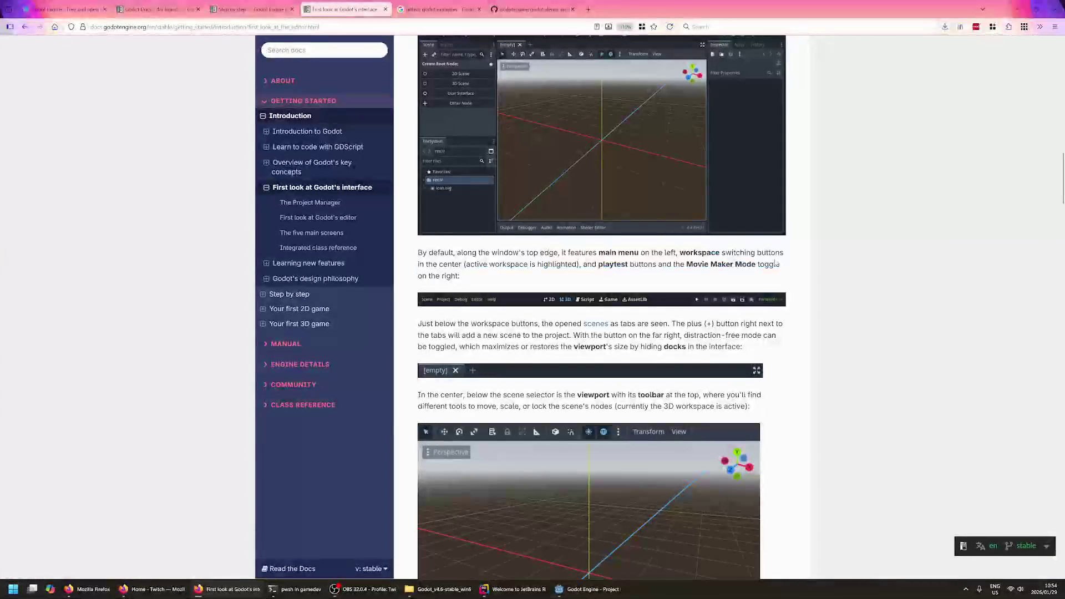
{"action": "left_click", "coordinate": [768, 264]}
{"action": "scroll", "coordinate": [602, 277], "scroll_direction": "down", "scroll_amount": 3}
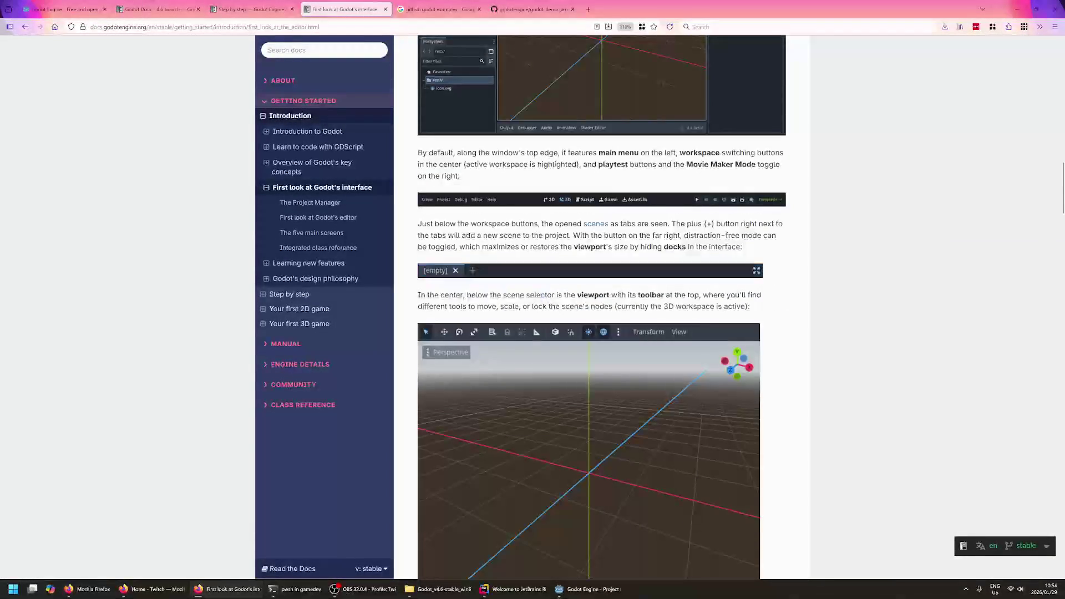
{"action": "triple_click", "coordinate": [513, 294]}
{"action": "left_click", "coordinate": [514, 295]}
- Scroll on down the page to 'The five main screens' section
{"action": "scroll", "coordinate": [799, 299], "scroll_direction": "down", "scroll_amount": 10}
{"action": "scroll", "coordinate": [571, 385], "scroll_direction": "down", "scroll_amount": 5}
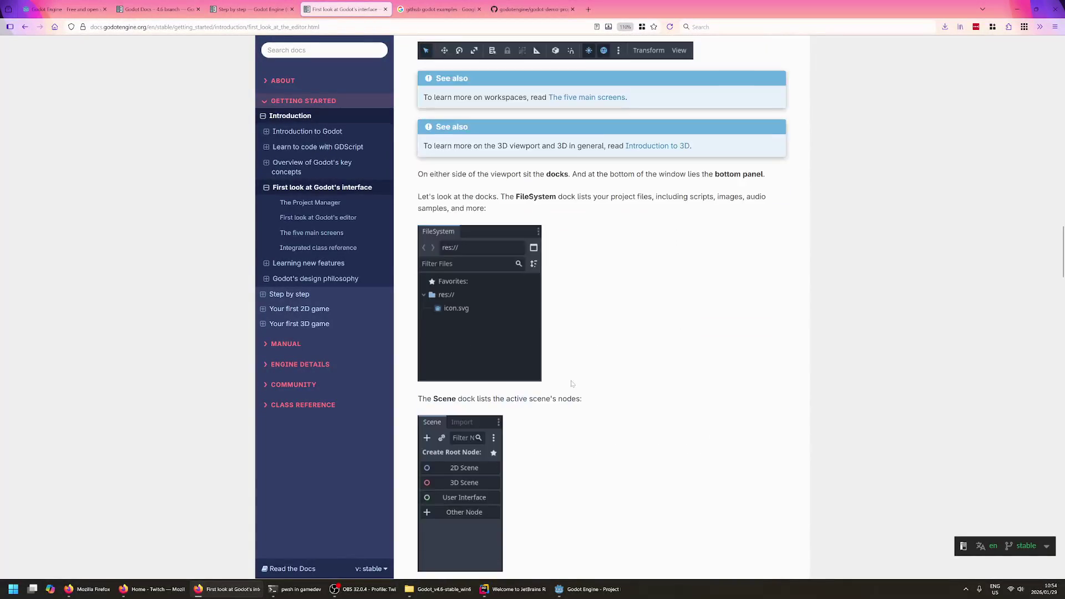
{"action": "scroll", "coordinate": [572, 383], "scroll_direction": "down", "scroll_amount": 3}
{"action": "scroll", "coordinate": [662, 336], "scroll_direction": "up", "scroll_amount": 2}
{"action": "scroll", "coordinate": [661, 336], "scroll_direction": "down", "scroll_amount": 6}
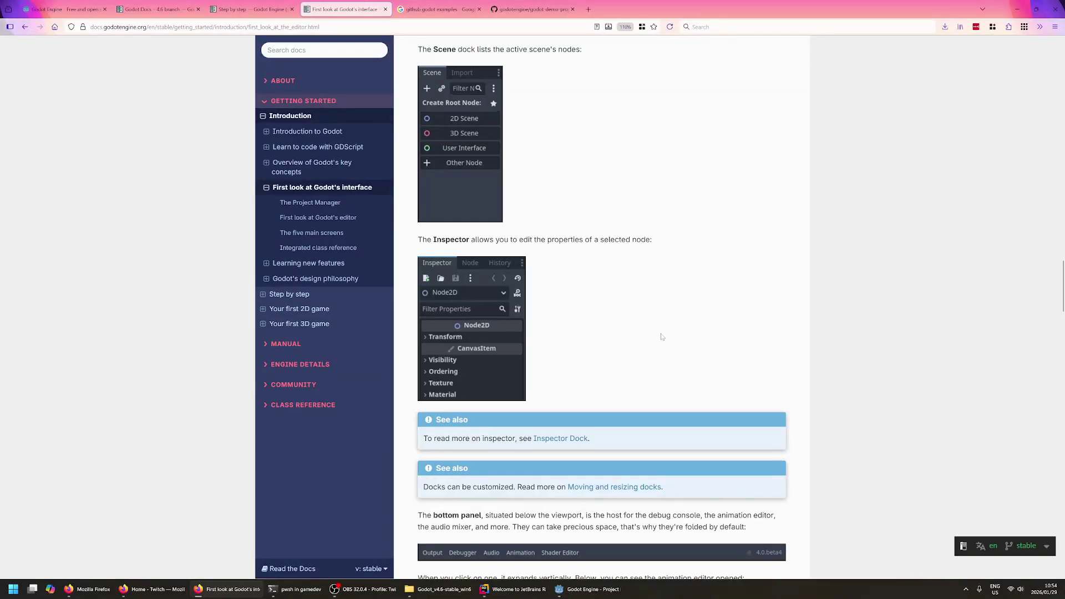
{"action": "scroll", "coordinate": [661, 337], "scroll_direction": "down", "scroll_amount": 4}
{"action": "scroll", "coordinate": [662, 337], "scroll_direction": "down", "scroll_amount": 7}
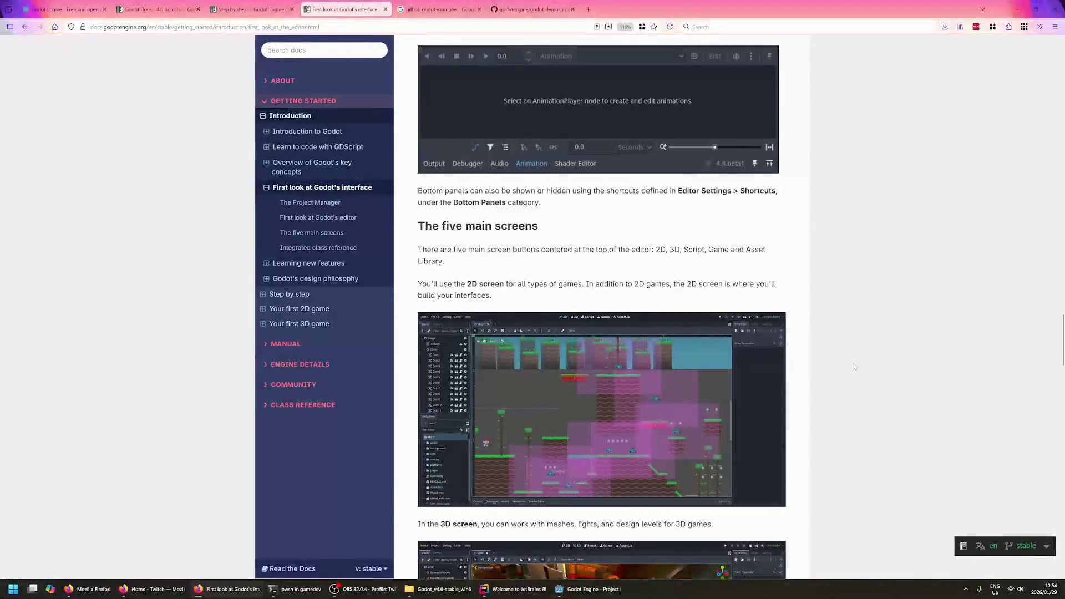
- Highlight the 2D screen paragraph and the five main screens paragraph
{"action": "triple_click", "coordinate": [490, 284]}
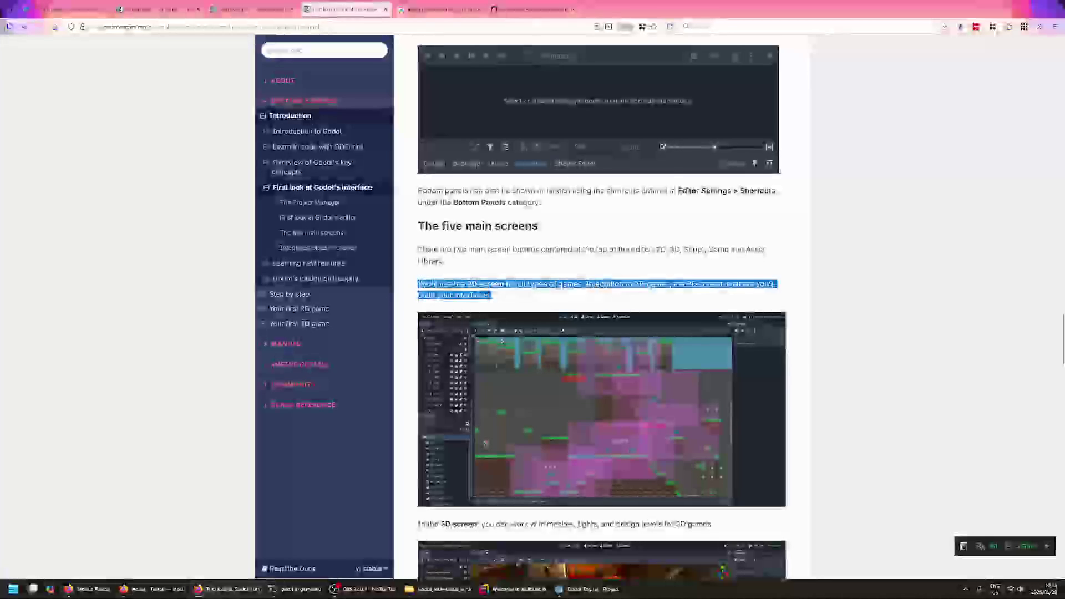
{"action": "double_click", "coordinate": [609, 284]}
{"action": "left_click", "coordinate": [600, 295]}
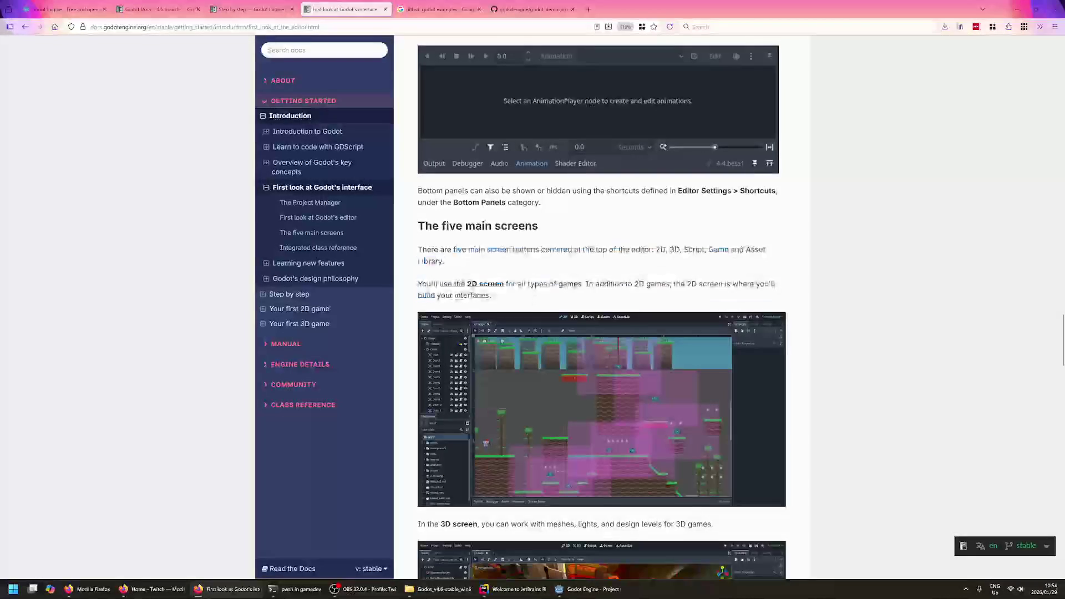
{"action": "triple_click", "coordinate": [572, 250]}
{"action": "left_click", "coordinate": [528, 250]}
{"action": "triple_click", "coordinate": [588, 250]}
{"action": "left_click", "coordinate": [610, 256]}
{"action": "left_click", "coordinate": [615, 258]}
- Scroll down to the Game screen description and highlight its paragraph
{"action": "scroll", "coordinate": [834, 314], "scroll_direction": "down", "scroll_amount": 2}
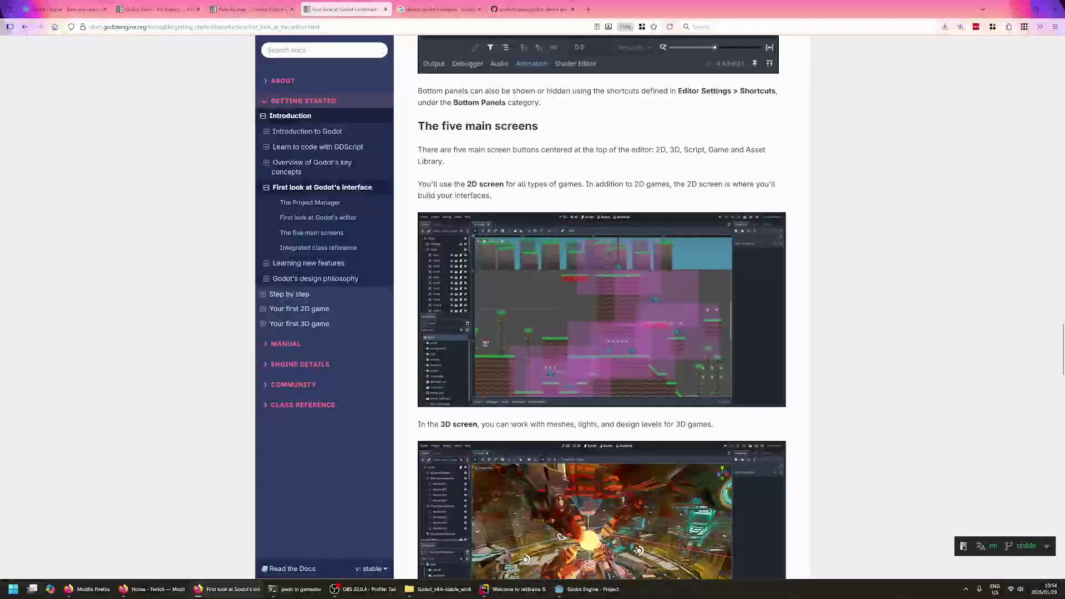
{"action": "scroll", "coordinate": [856, 388], "scroll_direction": "down", "scroll_amount": 3}
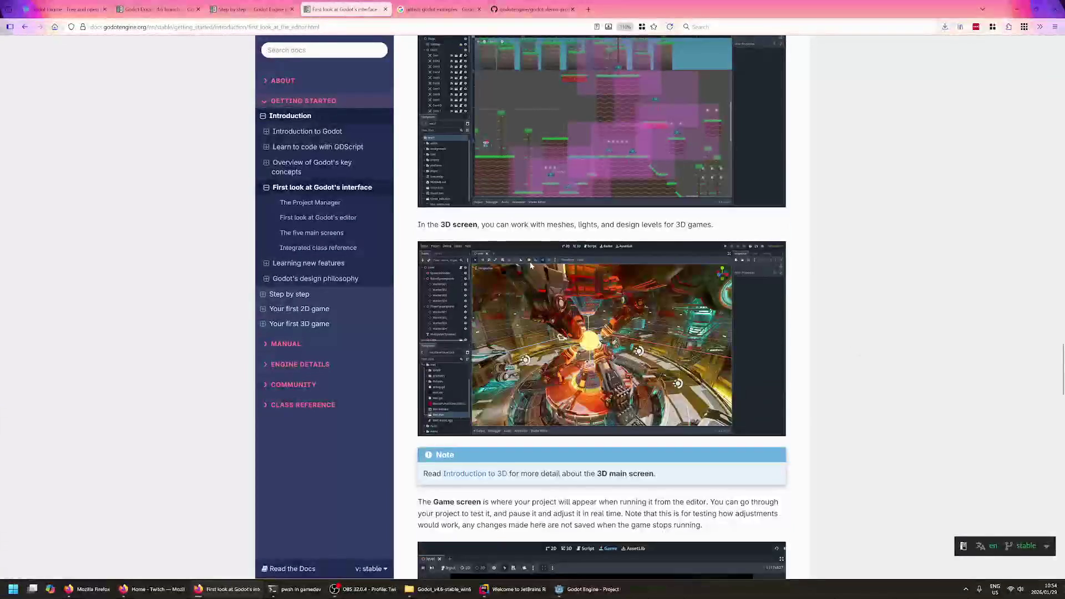
{"action": "scroll", "coordinate": [530, 266], "scroll_direction": "down", "scroll_amount": 1}
{"action": "scroll", "coordinate": [531, 266], "scroll_direction": "up", "scroll_amount": 2}
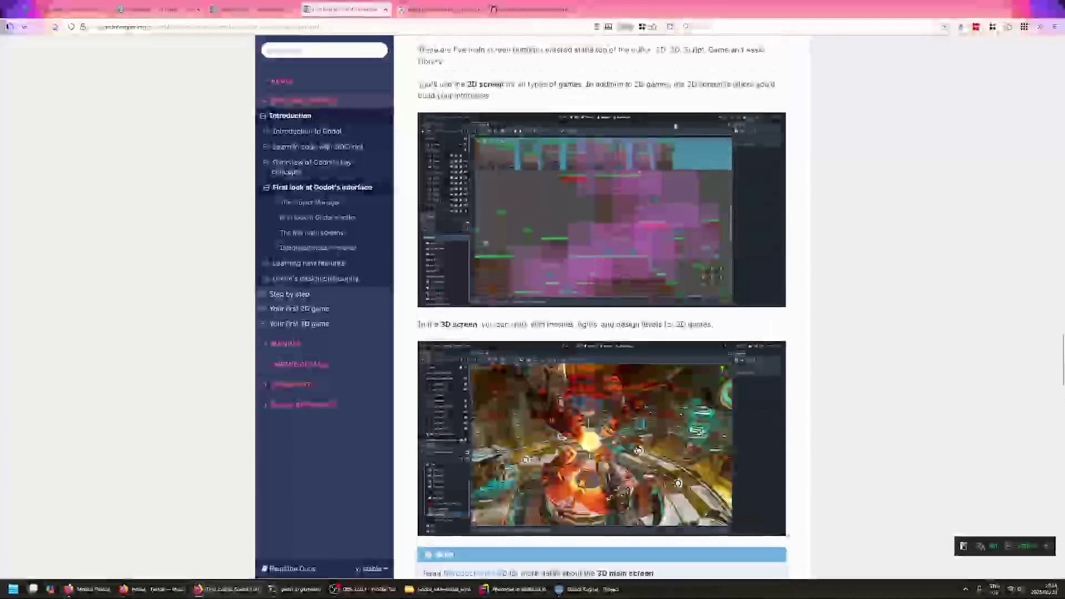
{"action": "scroll", "coordinate": [530, 266], "scroll_direction": "down", "scroll_amount": 7}
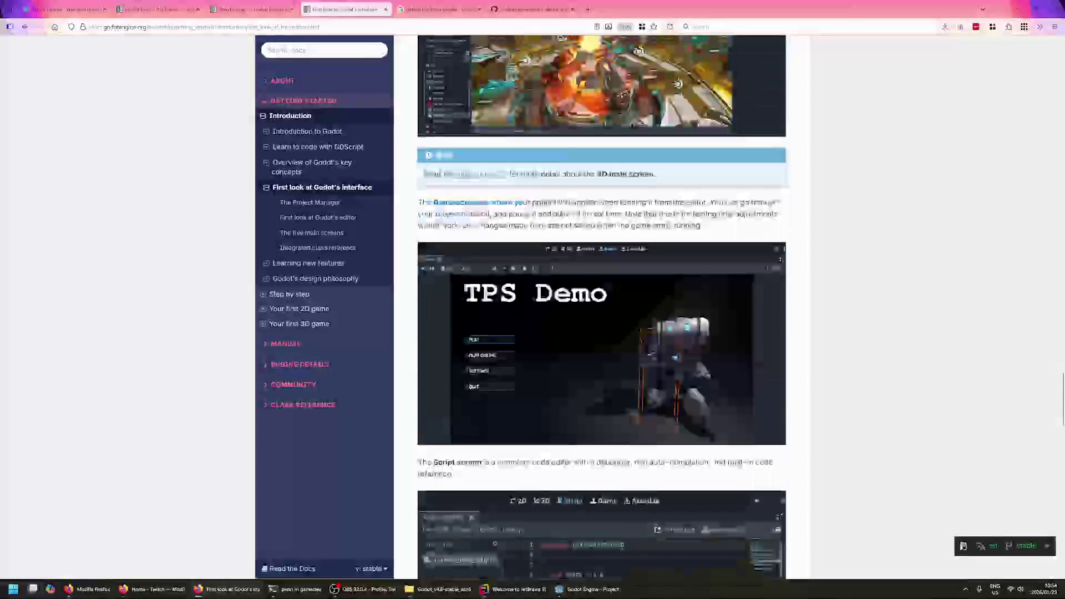
{"action": "left_click_drag", "start_coordinate": [498, 202], "coordinate": [550, 214]}
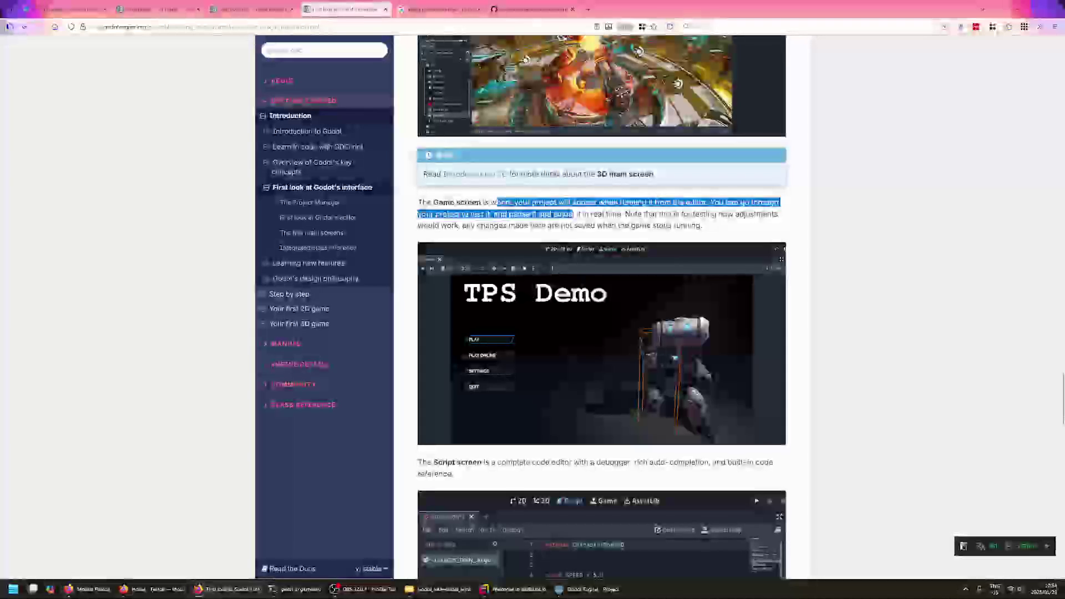
{"action": "triple_click", "coordinate": [554, 214]}
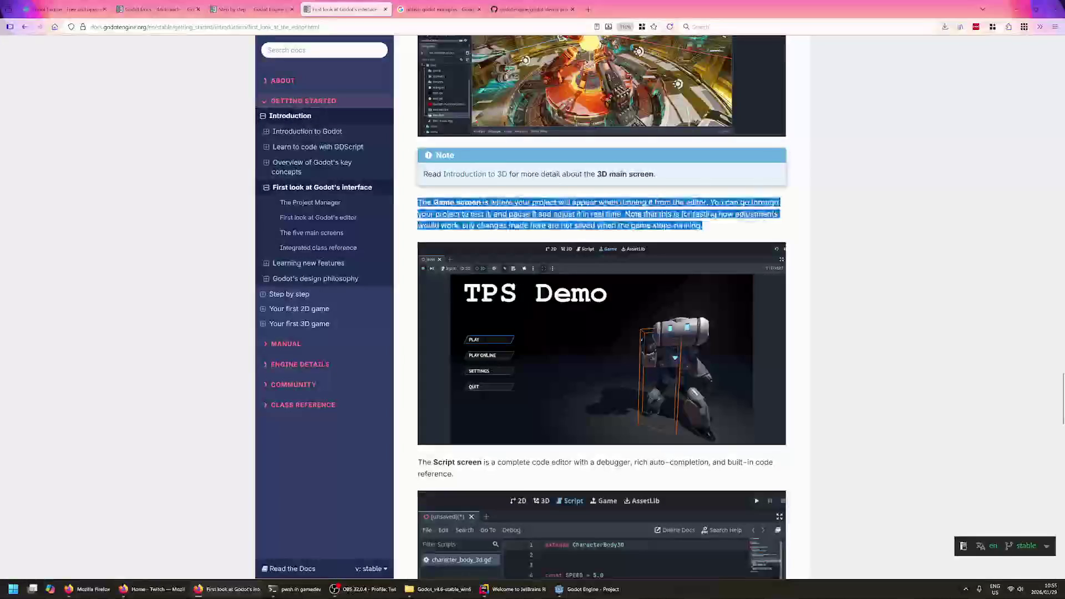
{"action": "left_click", "coordinate": [668, 221]}
- Read on to the Script screen description and highlight its paragraph
{"action": "scroll", "coordinate": [668, 221], "scroll_direction": "down", "scroll_amount": 4}
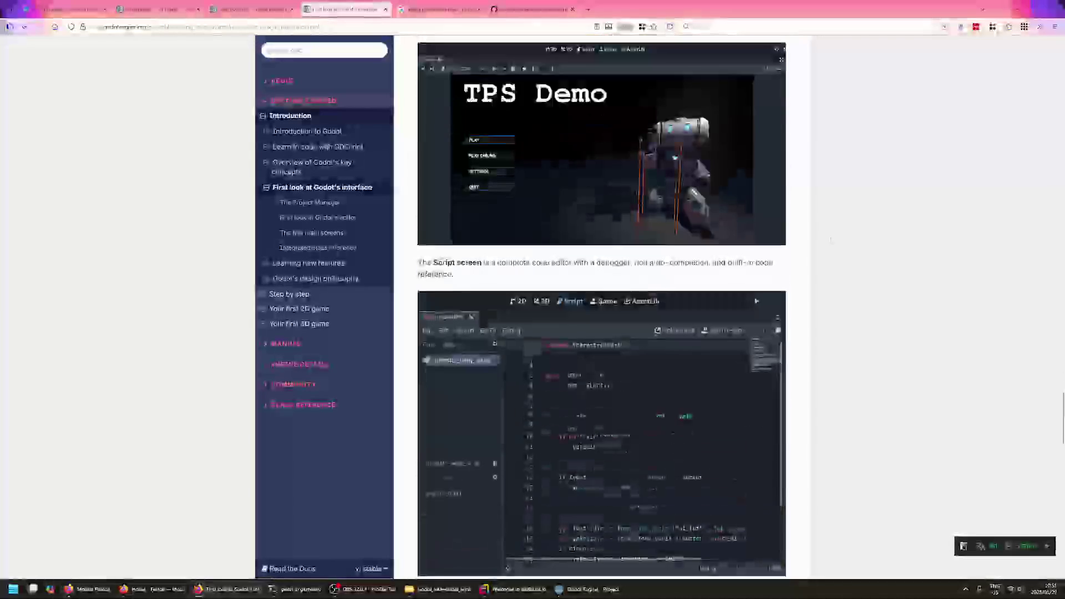
{"action": "scroll", "coordinate": [668, 221], "scroll_direction": "down", "scroll_amount": 2}
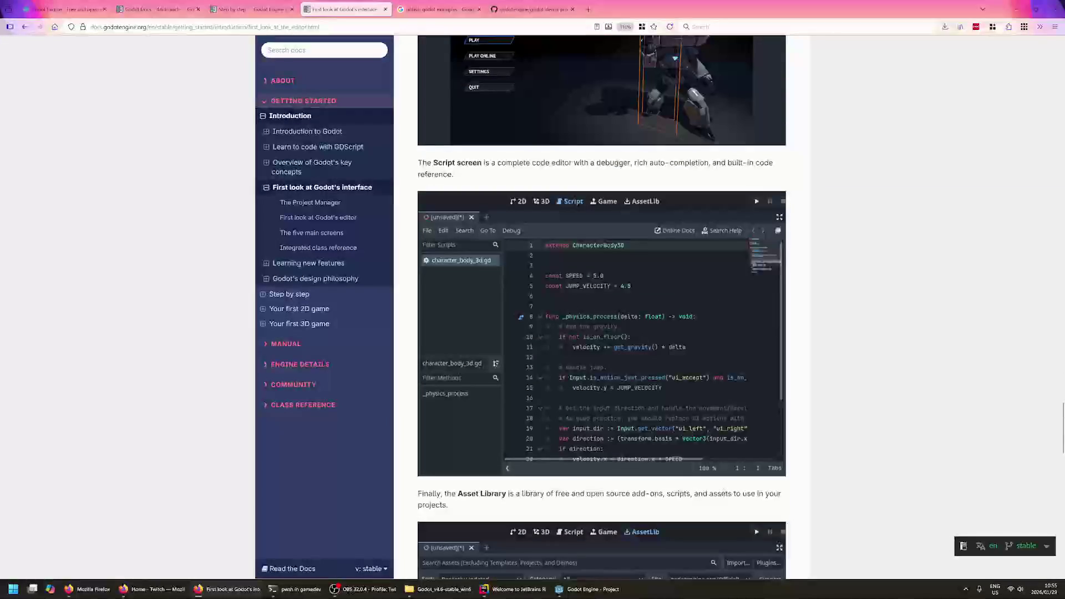
{"action": "triple_click", "coordinate": [593, 168]}
{"action": "triple_click", "coordinate": [593, 168]}
{"action": "left_click", "coordinate": [593, 168]}
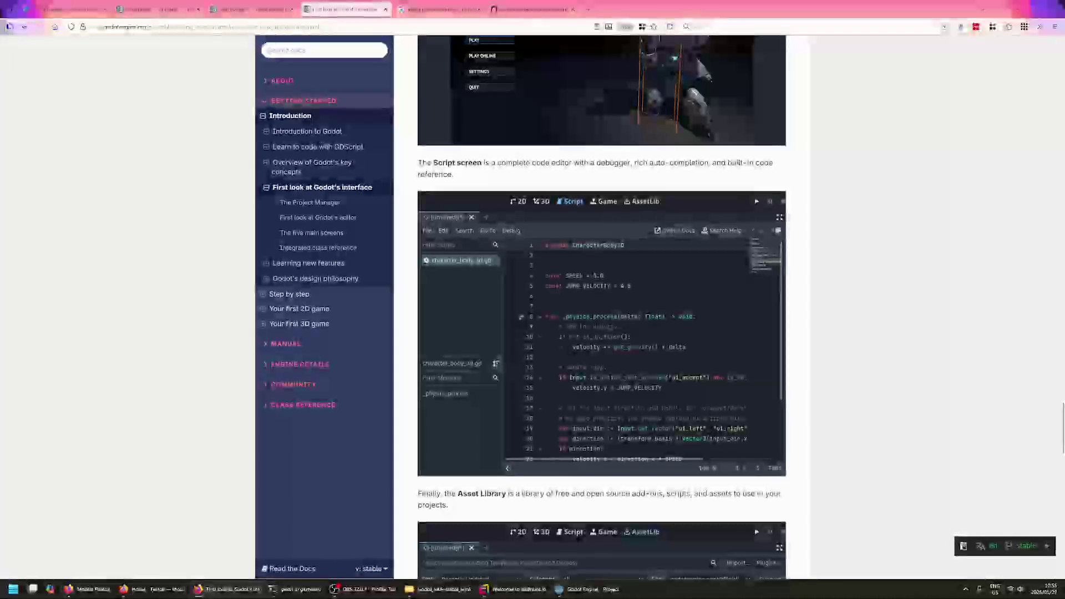
{"action": "scroll", "coordinate": [569, 210], "scroll_direction": "down", "scroll_amount": 2}
{"action": "scroll", "coordinate": [569, 210], "scroll_direction": "up", "scroll_amount": 2}
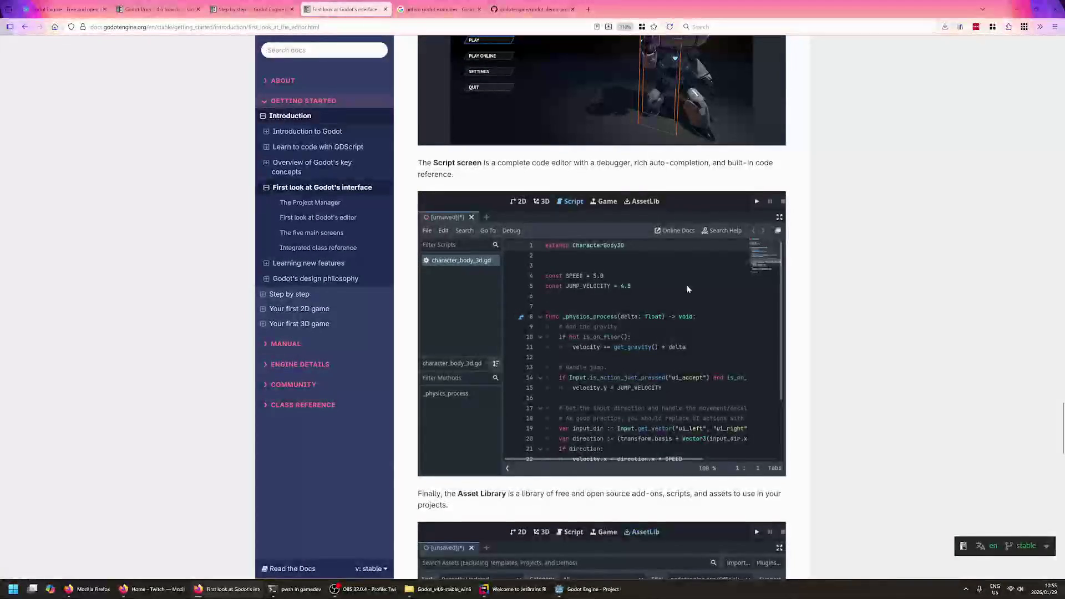
- Select the Asset Library paragraph, then scroll to 'Integrated class reference'
{"action": "scroll", "coordinate": [664, 359], "scroll_direction": "down", "scroll_amount": 3}
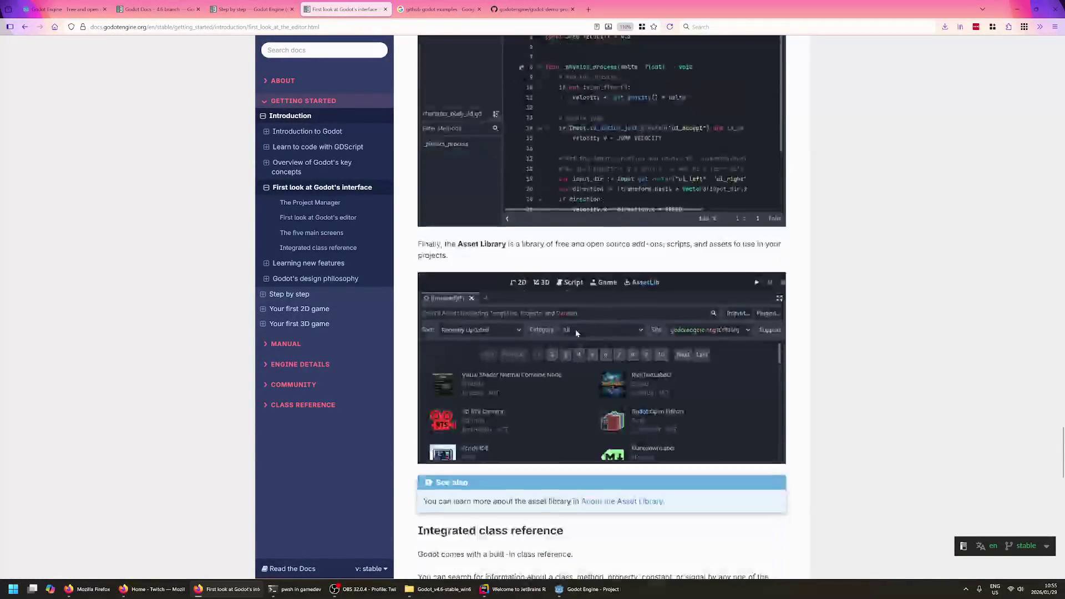
{"action": "left_click", "coordinate": [468, 244]}
{"action": "triple_click", "coordinate": [469, 244]}
{"action": "left_click", "coordinate": [468, 244]}
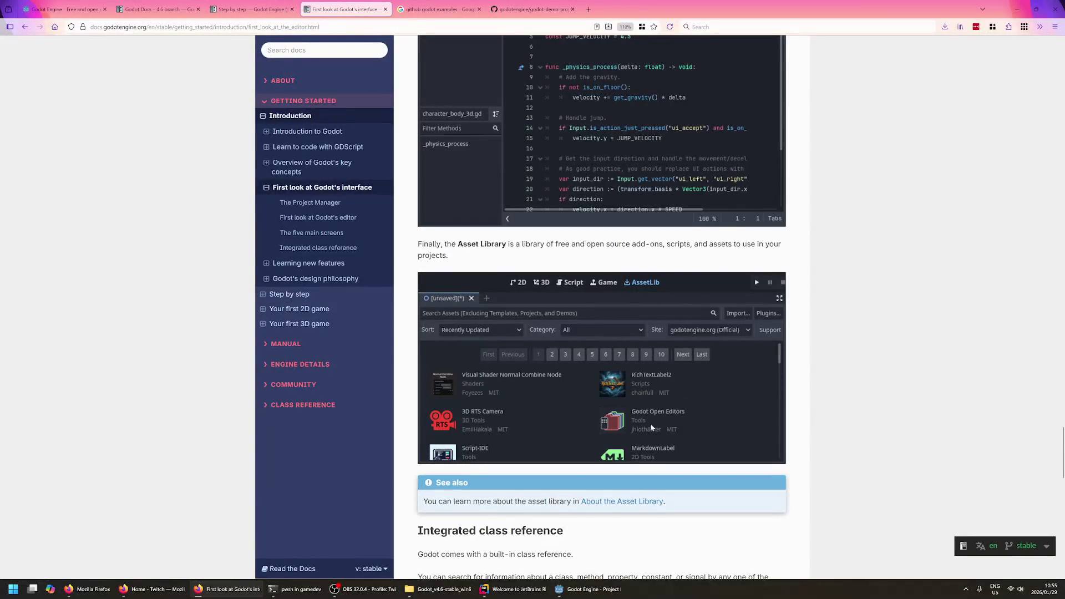
{"action": "scroll", "coordinate": [669, 421], "scroll_direction": "down", "scroll_amount": 5}
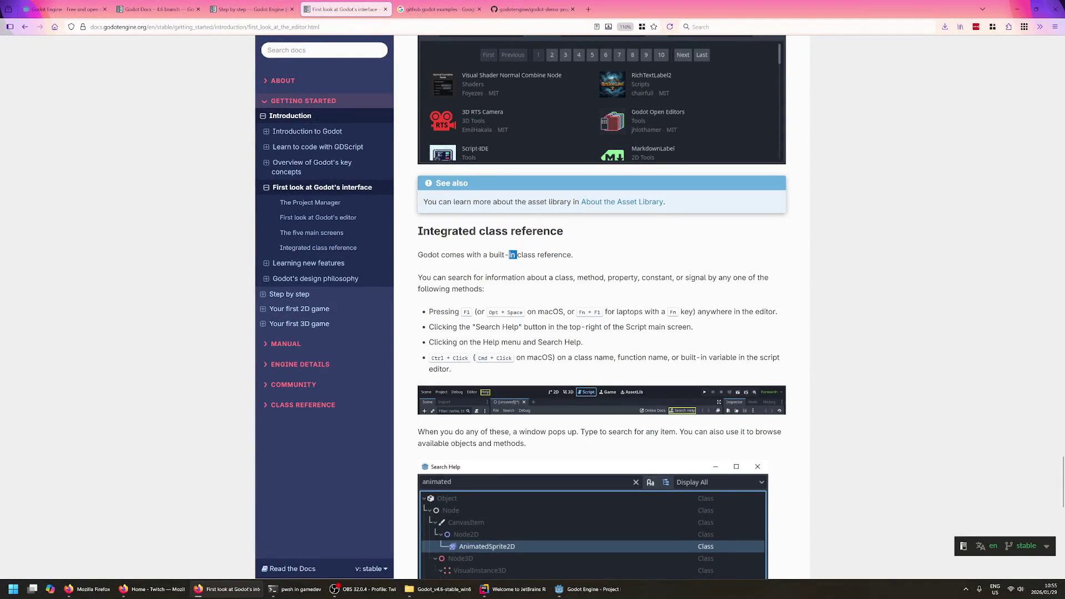
- Scroll down to the user notes and highlight a passage of a comment
{"action": "scroll", "coordinate": [463, 304], "scroll_direction": "down", "scroll_amount": 2}
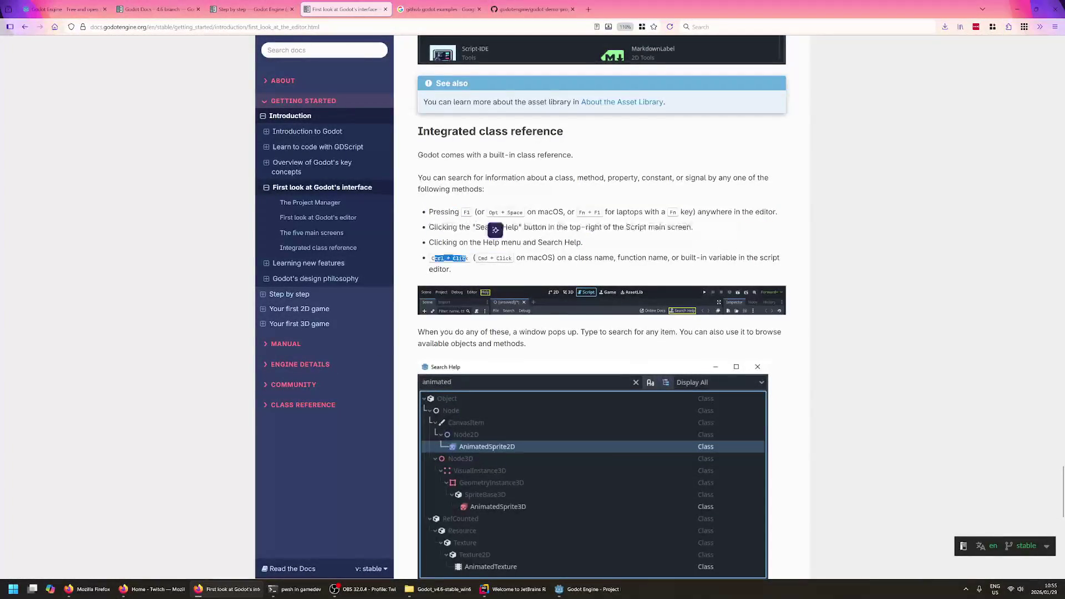
{"action": "scroll", "coordinate": [667, 244], "scroll_direction": "down", "scroll_amount": 7}
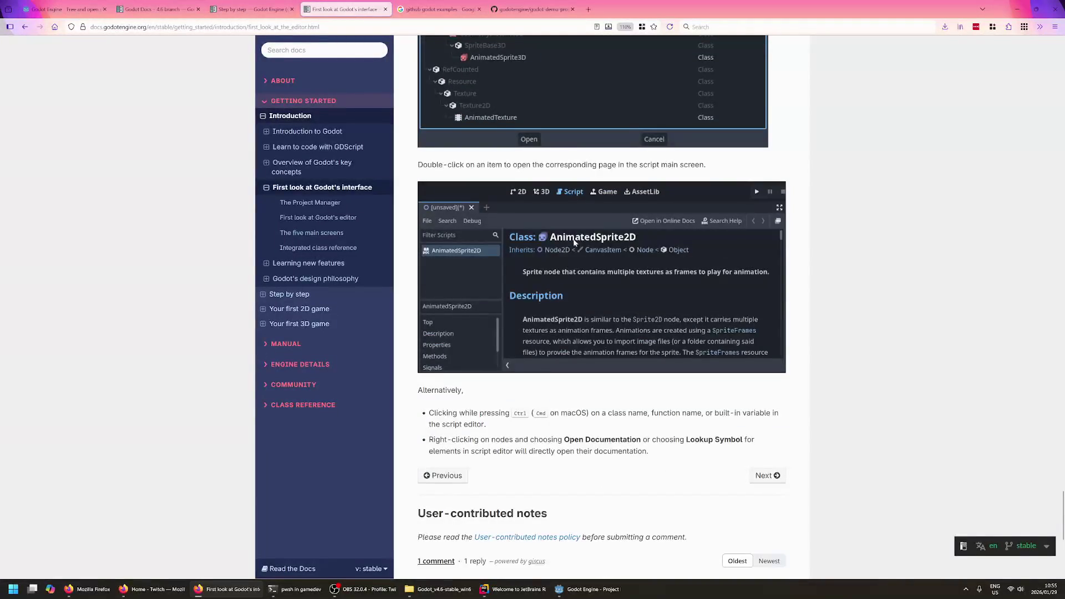
{"action": "scroll", "coordinate": [574, 242], "scroll_direction": "down", "scroll_amount": 5}
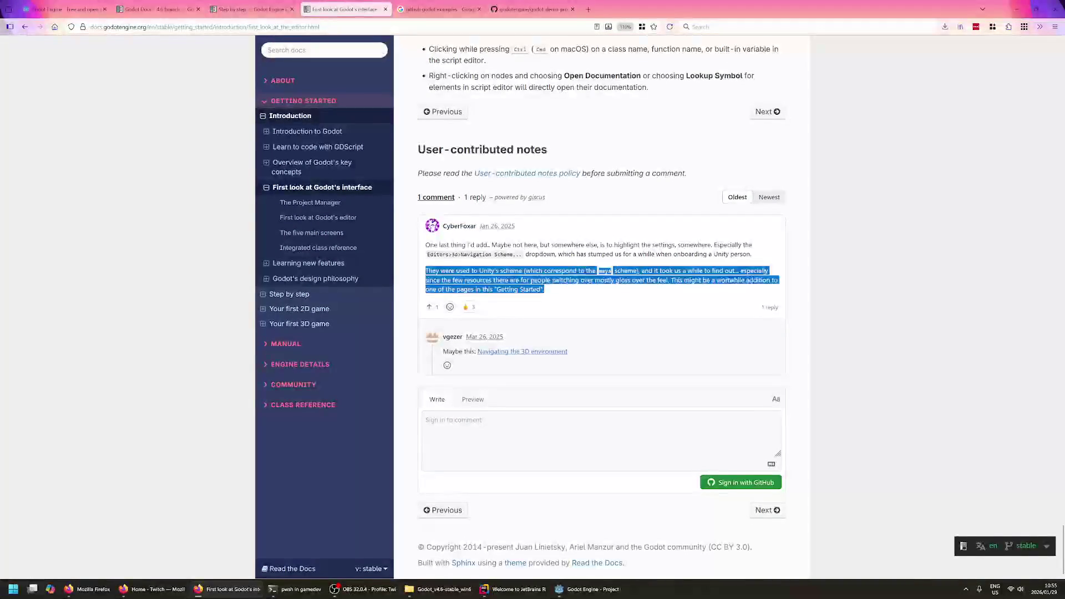
{"action": "mouse_move", "coordinate": [501, 226]}
{"action": "left_mouse_down"}
{"action": "mouse_move", "coordinate": [543, 289]}
{"action": "mouse_move", "coordinate": [604, 240]}
{"action": "mouse_move", "coordinate": [586, 245]}
{"action": "left_mouse_up"}
{"action": "left_click", "coordinate": [604, 233]}
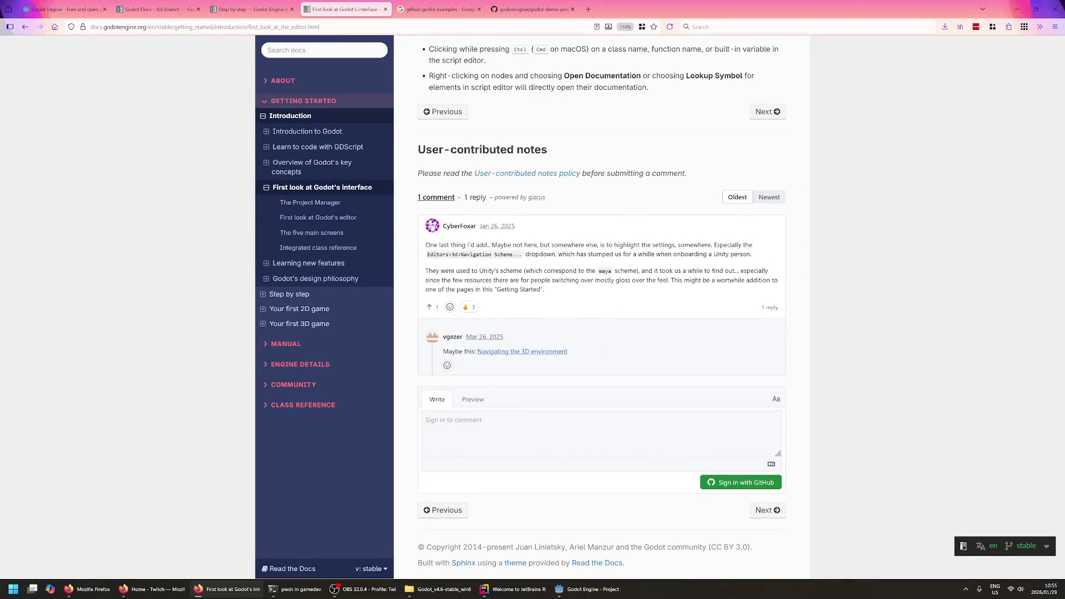
- Open the Step by step tutorial with Nodes and Scenes expanded, then go to the godot-demo-projects repository
{"action": "left_click", "coordinate": [289, 294]}
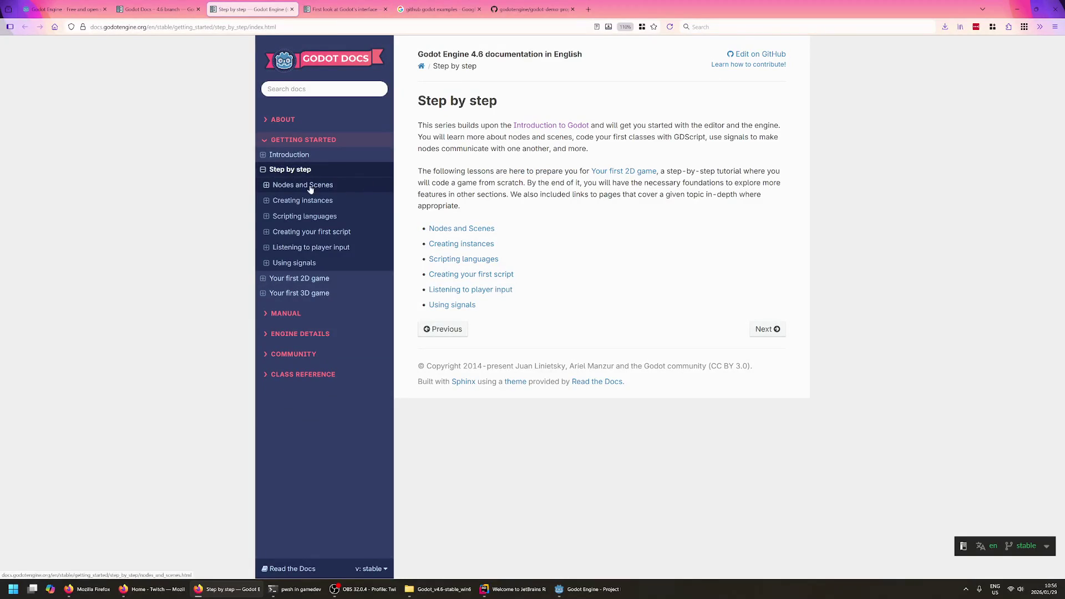
{"action": "left_click", "coordinate": [266, 186]}
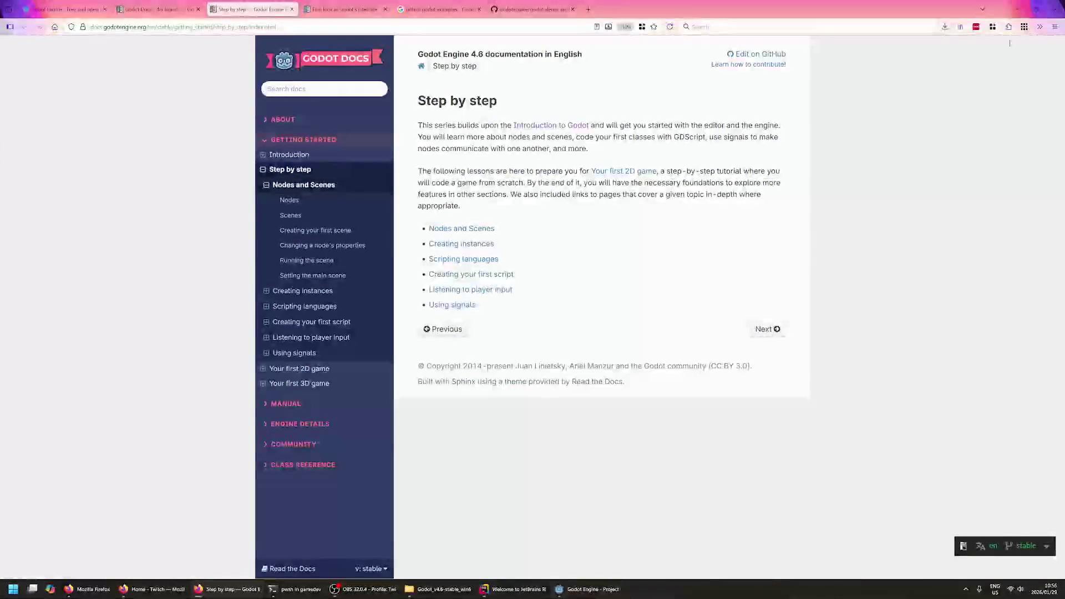
{"action": "left_click", "coordinate": [589, 589]}
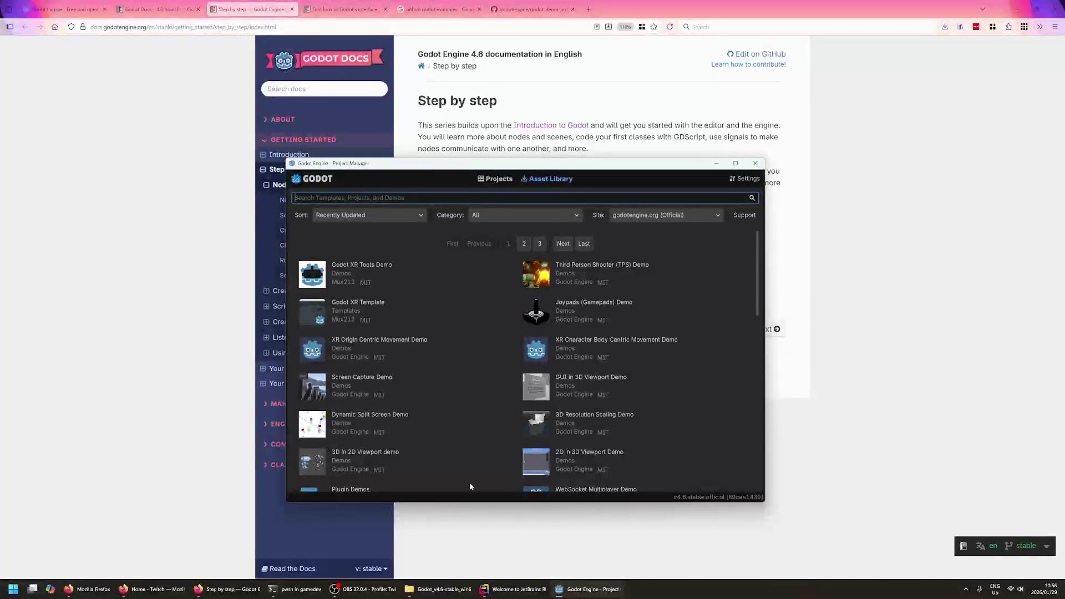
{"action": "left_click", "coordinate": [541, 5]}
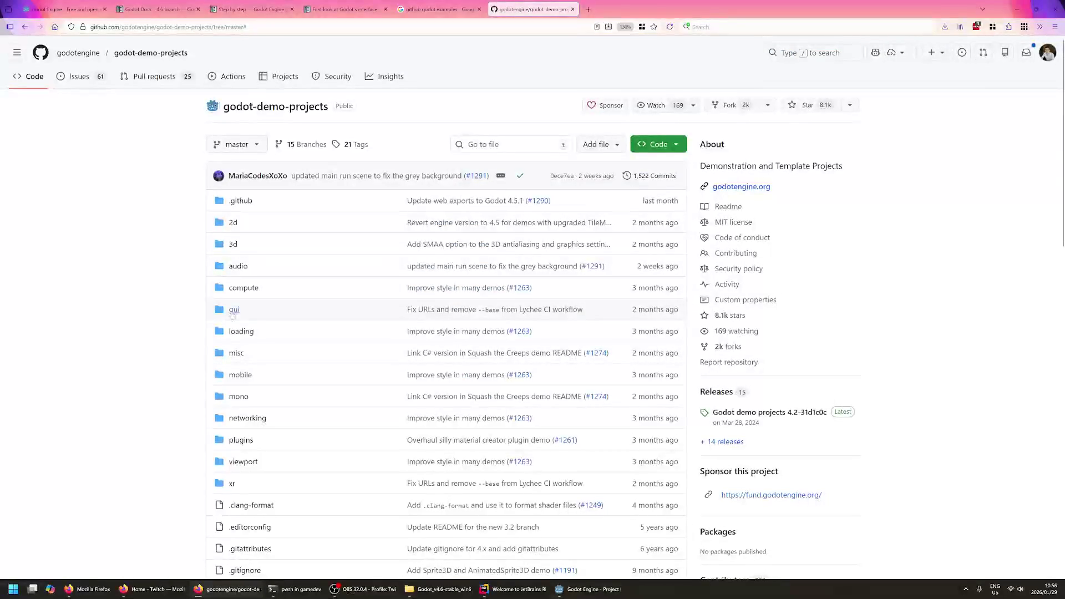
- Open the repository's 2d folder and scroll its demo list down to role_playing_game
{"action": "left_click", "coordinate": [233, 245]}
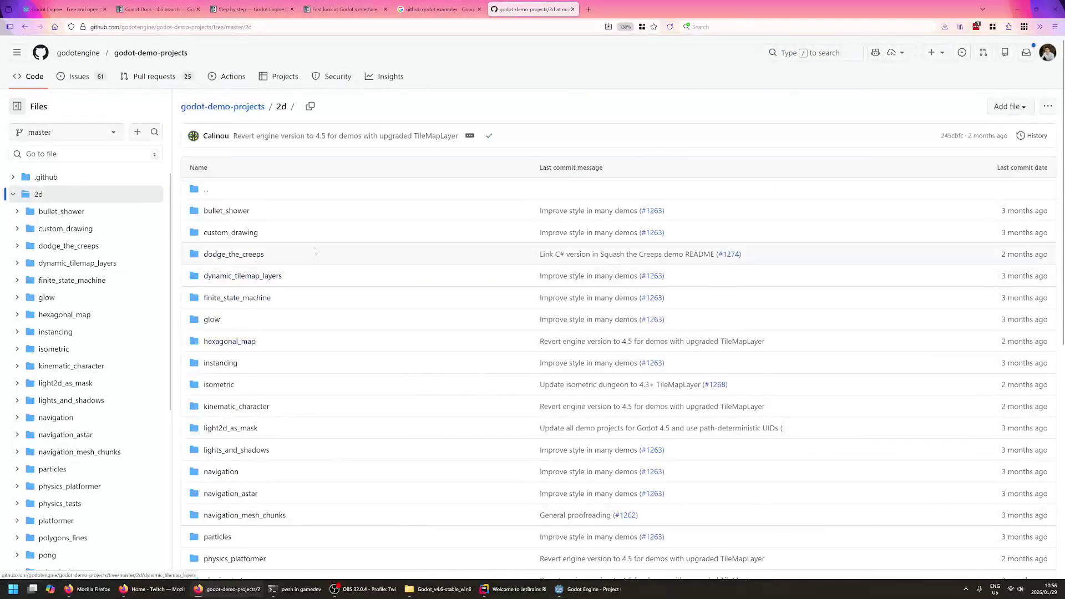
{"action": "scroll", "coordinate": [315, 250], "scroll_direction": "down", "scroll_amount": 2}
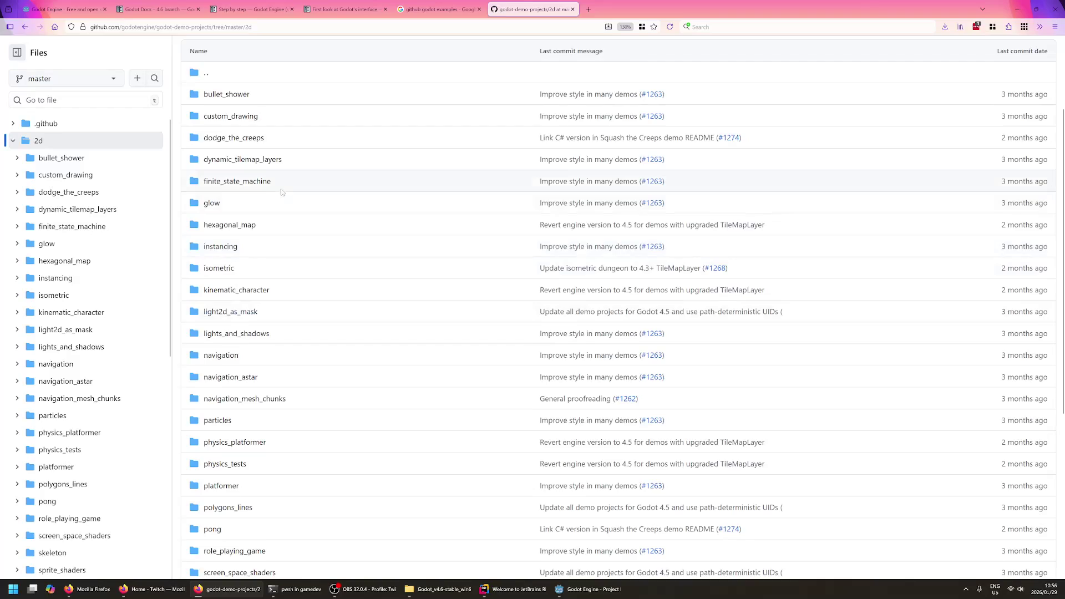
{"action": "scroll", "coordinate": [288, 192], "scroll_direction": "down", "scroll_amount": 1}
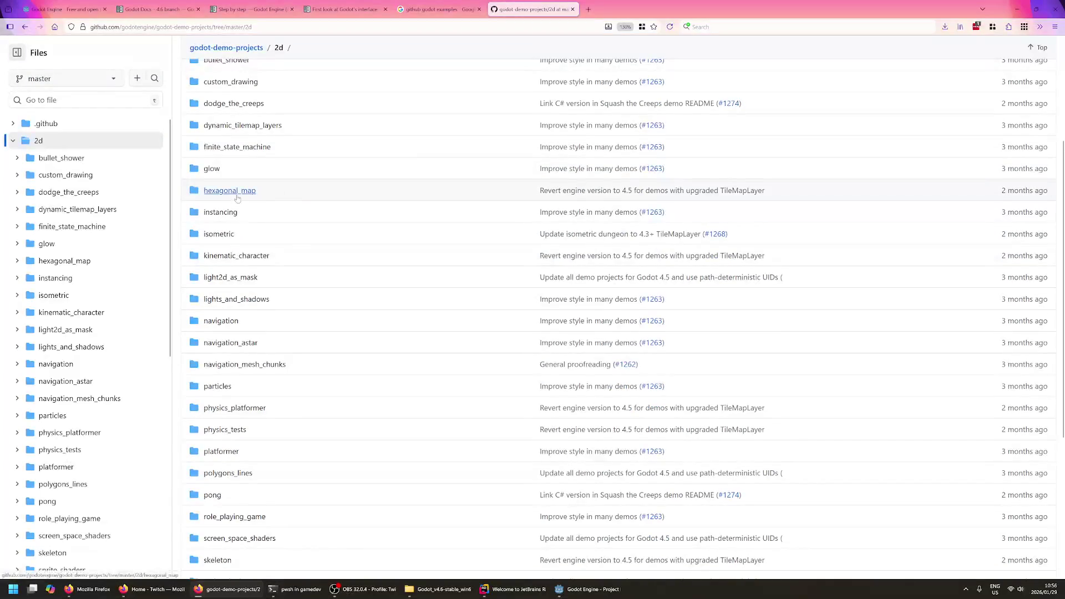
{"action": "scroll", "coordinate": [290, 238], "scroll_direction": "down", "scroll_amount": 1}
{"action": "scroll", "coordinate": [254, 311], "scroll_direction": "down", "scroll_amount": 1}
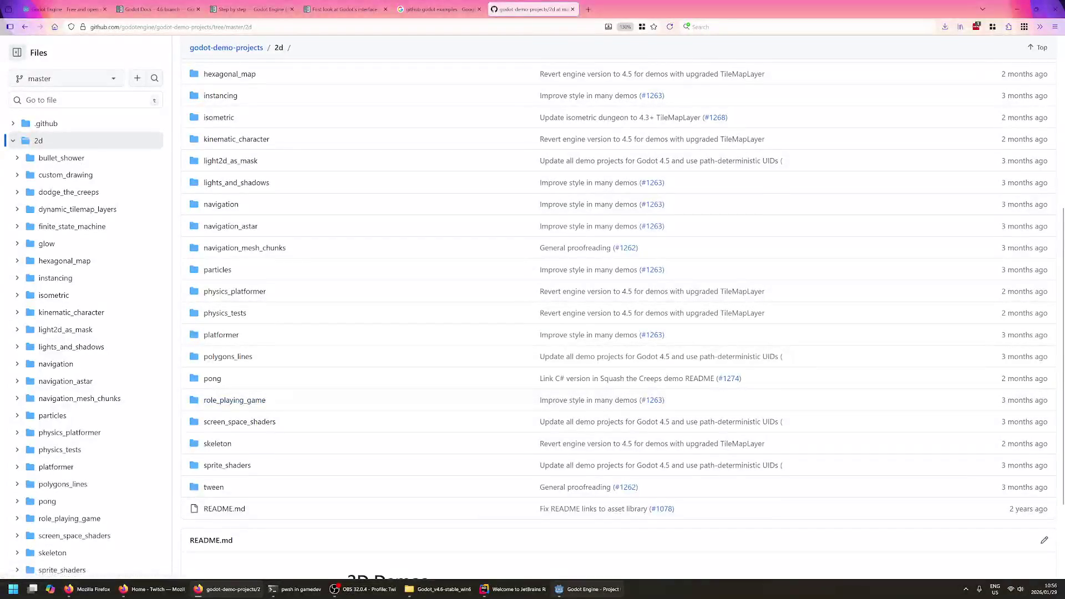
{"action": "left_click", "coordinate": [588, 589]}
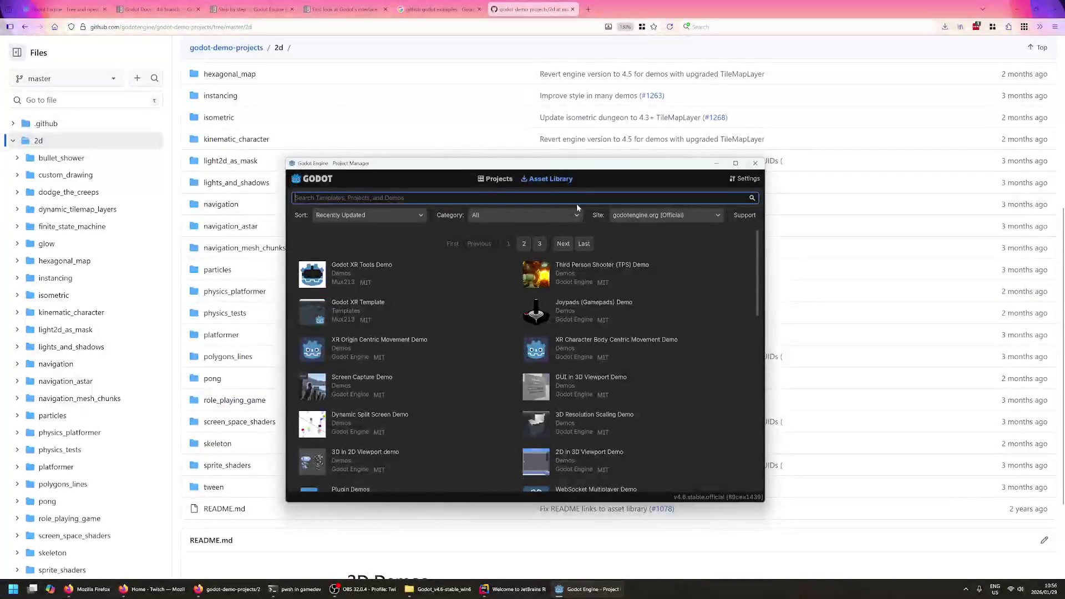
- Search the Asset Library for 'rol', open the RPG Demo, browse its screenshots and download it
{"action": "type", "text": "tol"}
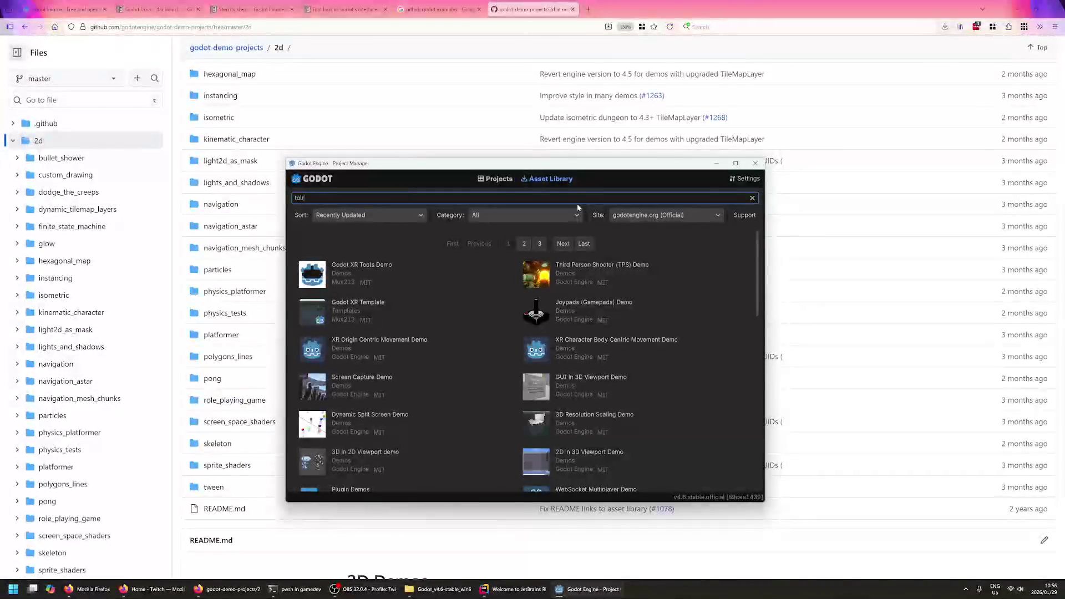
{"action": "key", "text": "BackSpace"}
{"action": "key", "text": "BackSpace"}
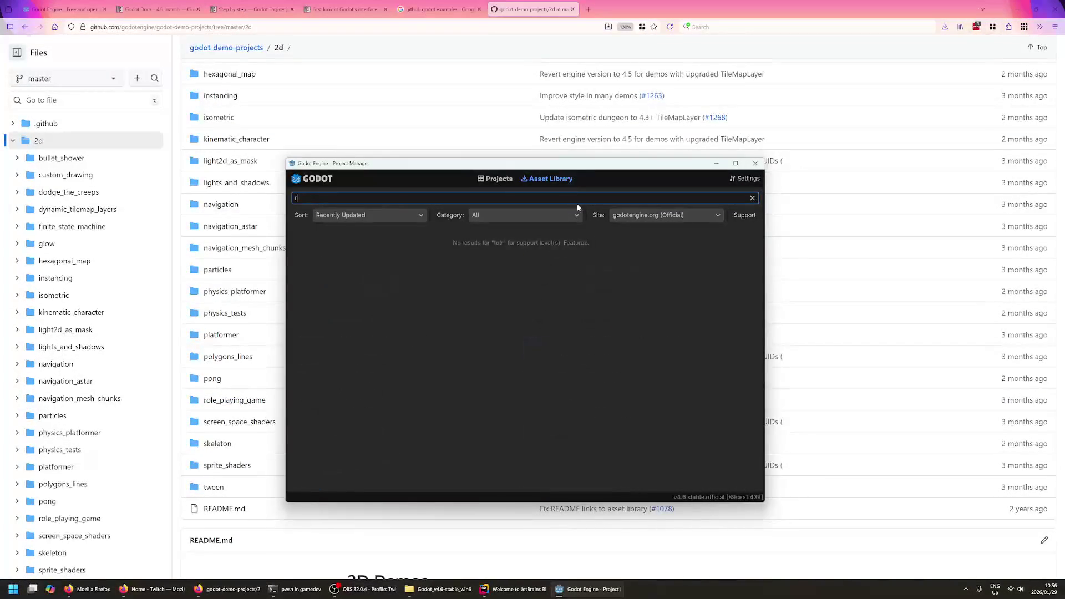
{"action": "type", "text": "ole"}
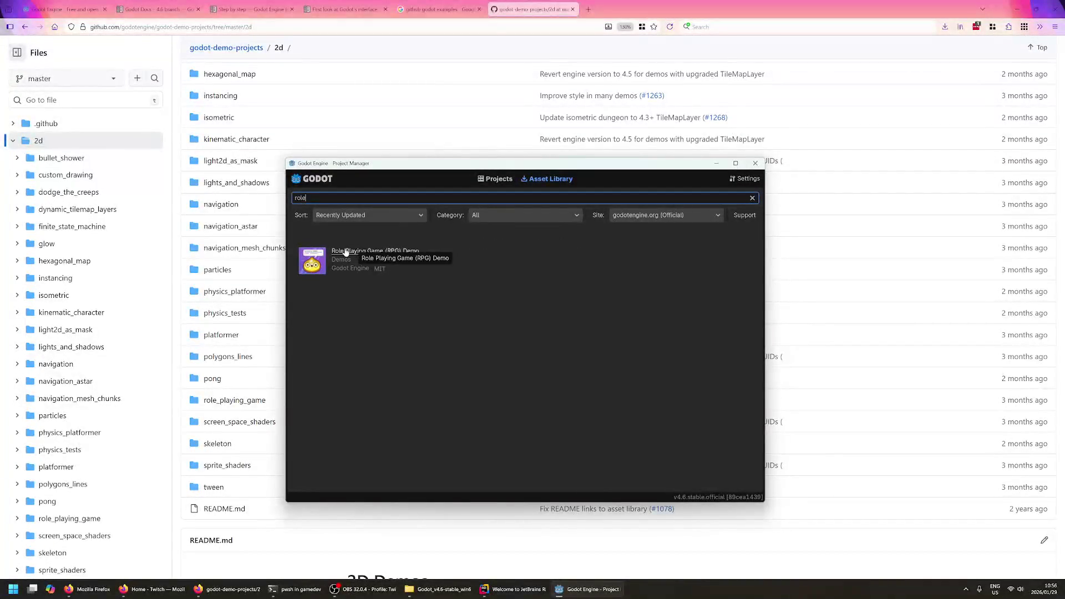
{"action": "left_click", "coordinate": [345, 252]}
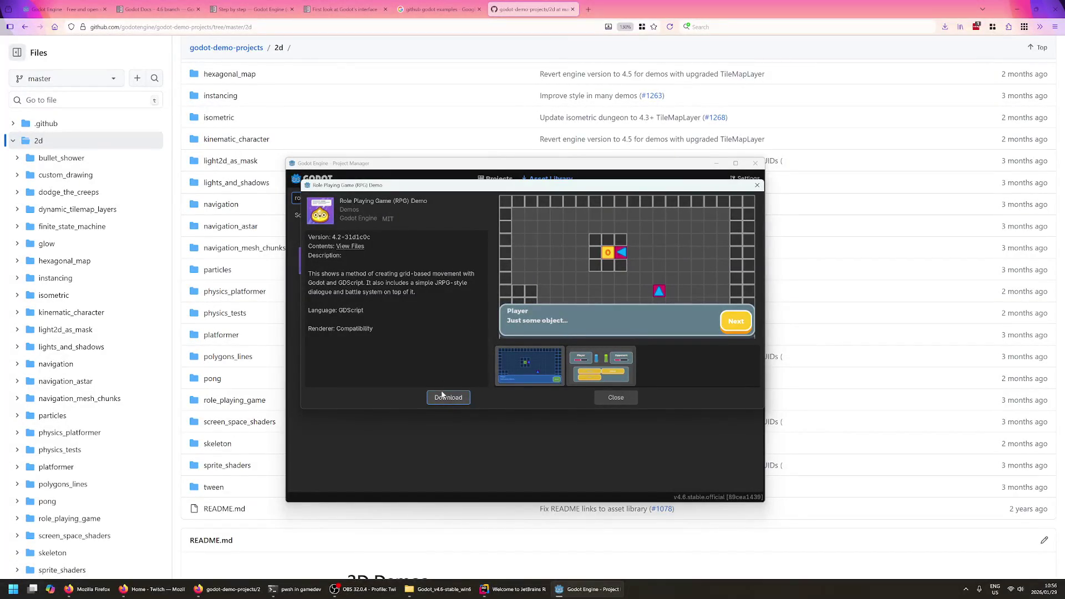
{"action": "left_click", "coordinate": [600, 366]}
{"action": "left_click", "coordinate": [530, 366]}
{"action": "left_click", "coordinate": [448, 397]}
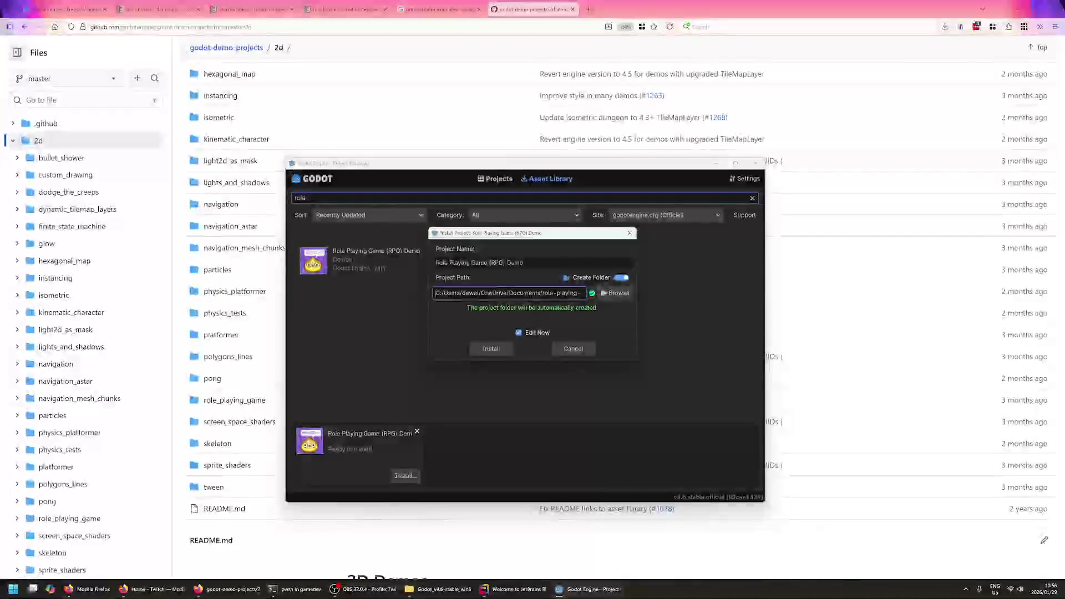
- Set the install project path to the gamedev/rpg-demo folder
{"action": "double_click", "coordinate": [525, 292]}
{"action": "left_click_drag", "start_coordinate": [540, 292], "coordinate": [480, 293]}
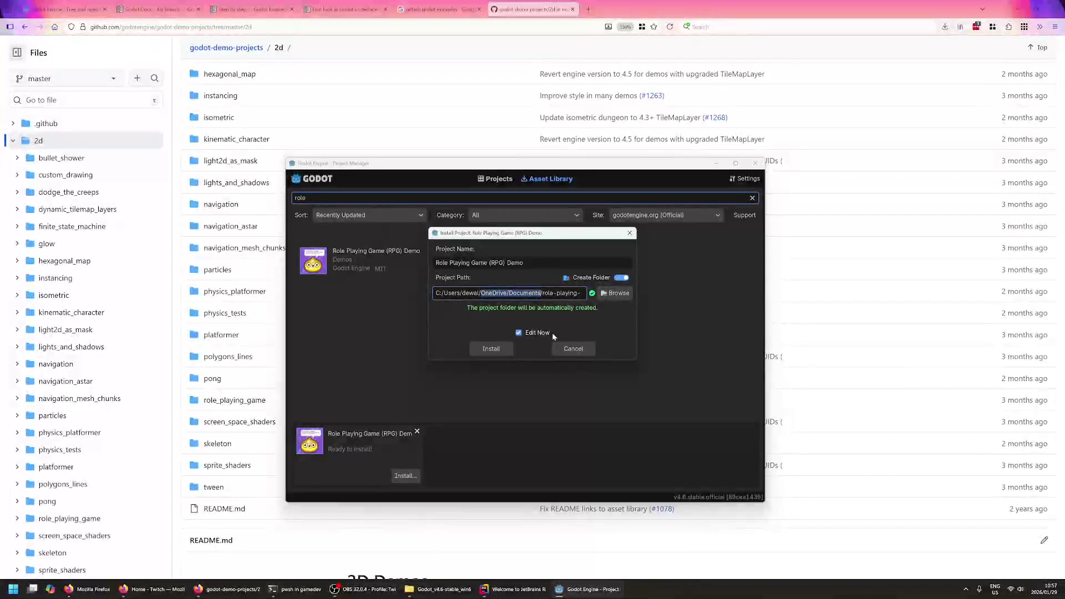
{"action": "type", "text": "gam"}
{"action": "type", "text": "gamedev"}
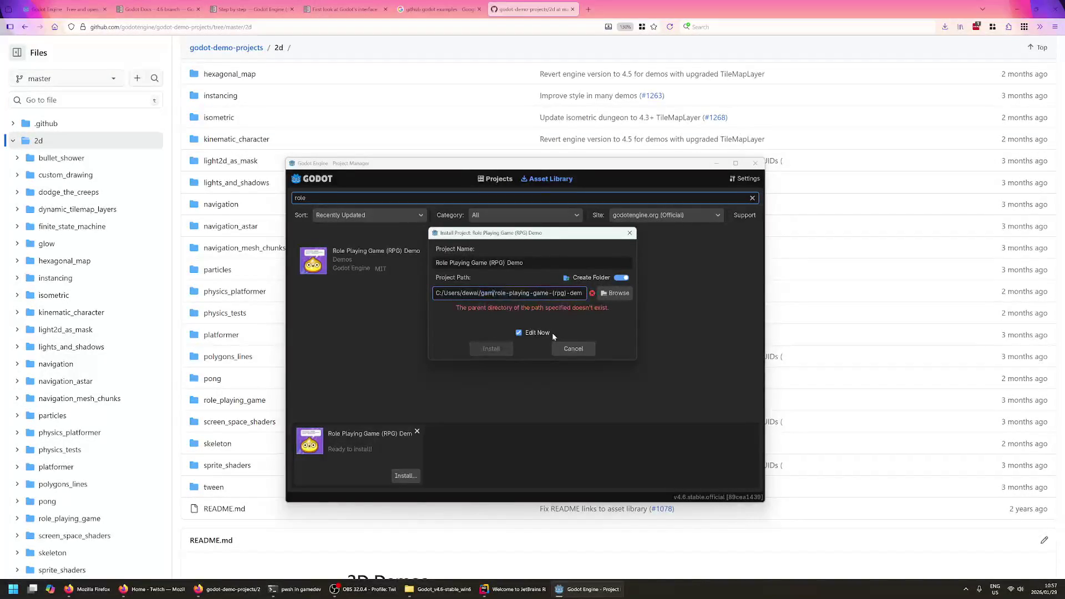
{"action": "key", "text": "End"}
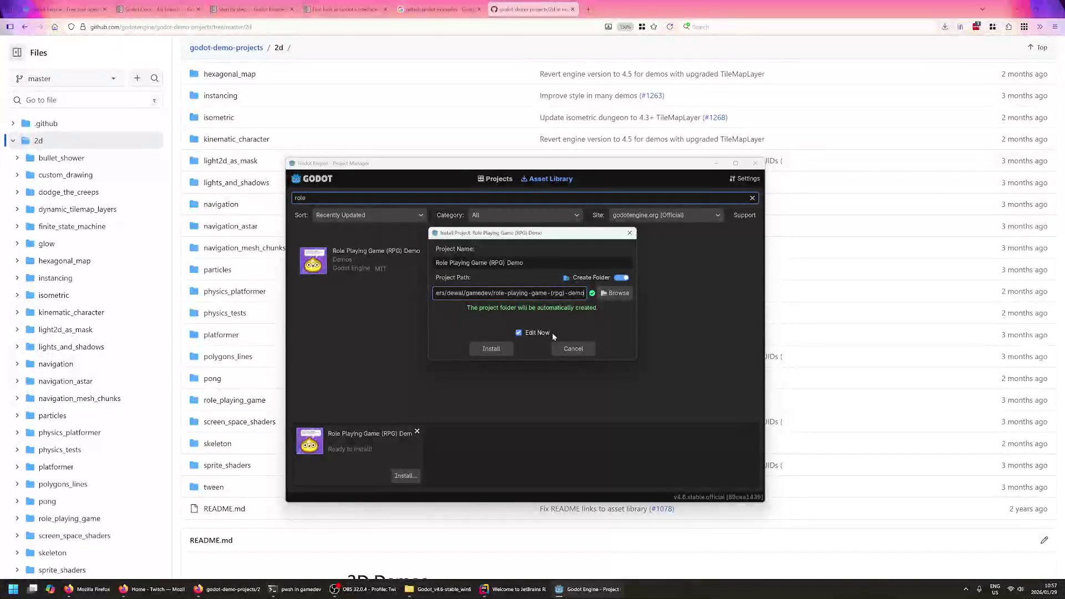
{"action": "key", "text": "Home"}
{"action": "key", "text": "End"}
{"action": "left_click_drag", "start_coordinate": [493, 292], "coordinate": [615, 294]}
{"action": "type", "text": "r"}
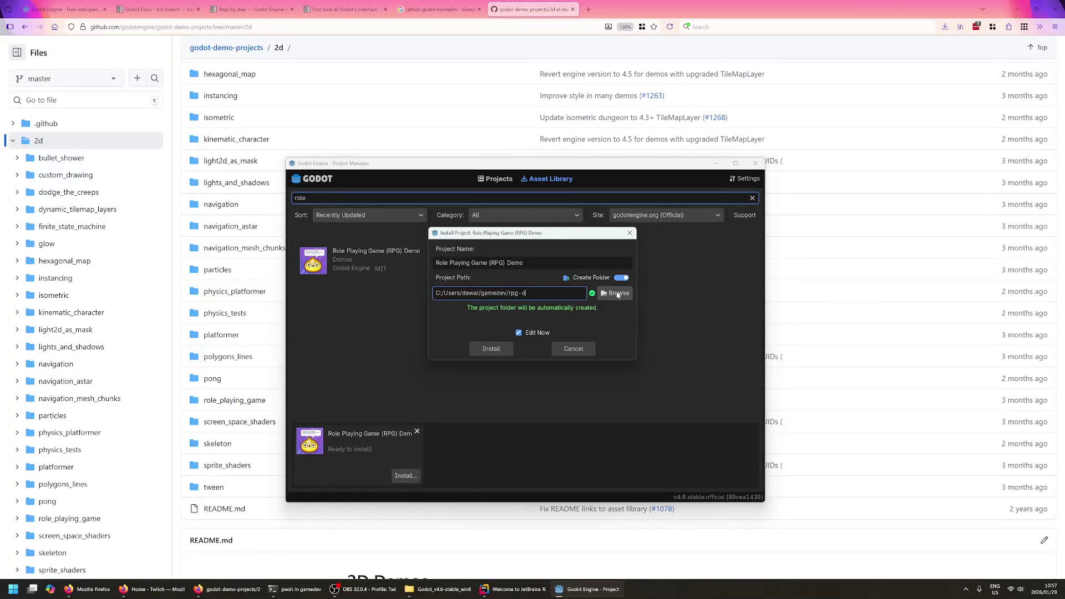
- Name the project 'RPG Demo', install it and confirm the upgrade from 4.2
{"action": "key", "text": "shift+Tab"}
{"action": "key", "text": "ctrl+shift+Left"}
{"action": "key", "text": "ctrl+shift+Left"}
{"action": "key", "text": "ctrl+shift+Left"}
{"action": "type", "text": "RPG"}
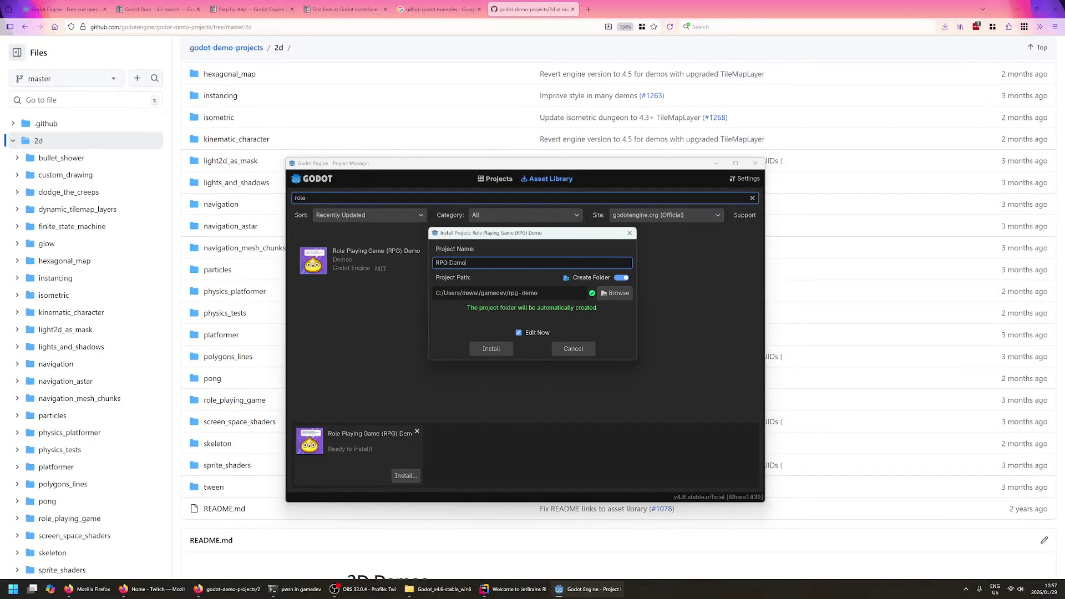
{"action": "left_click", "coordinate": [491, 348]}
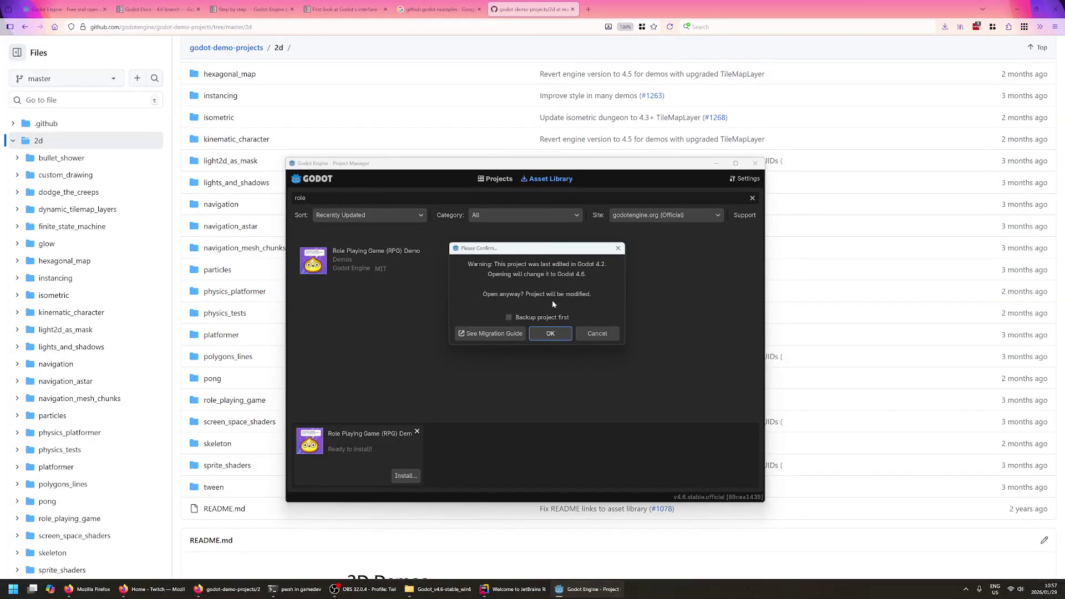
{"action": "left_click", "coordinate": [550, 333]}
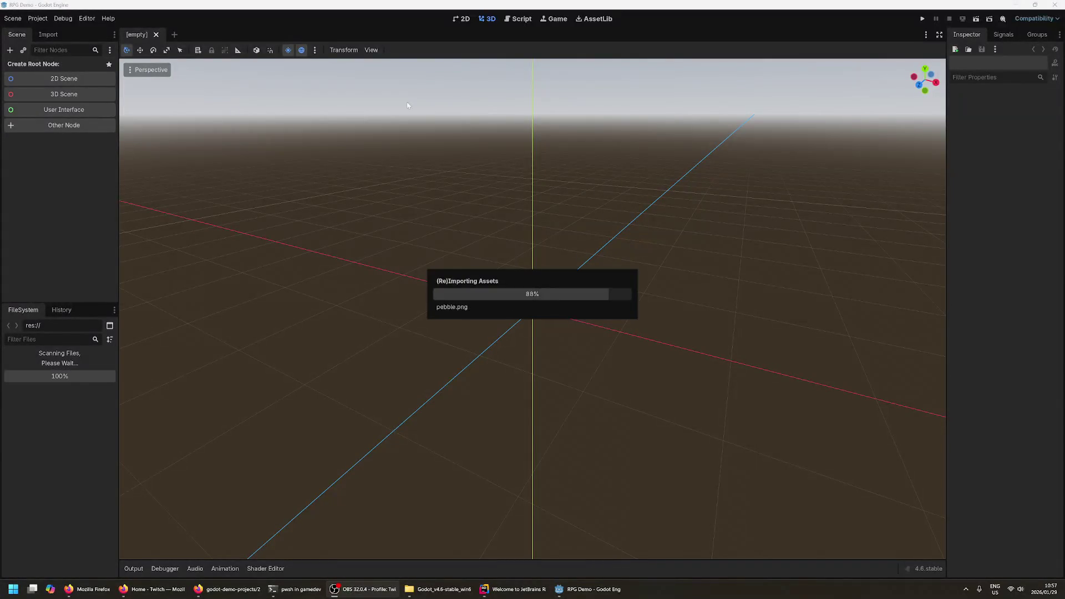
{"action": "left_click", "coordinate": [466, 22]}
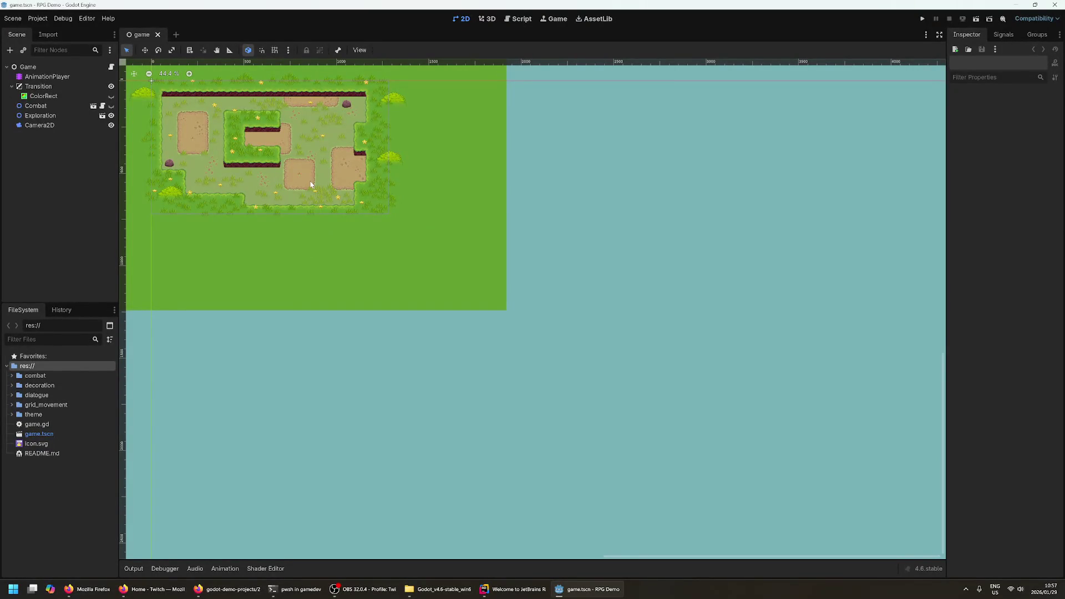
{"action": "scroll", "coordinate": [311, 184], "scroll_direction": "up", "scroll_amount": 2}
{"action": "scroll", "coordinate": [280, 184], "scroll_direction": "up", "scroll_amount": 2}
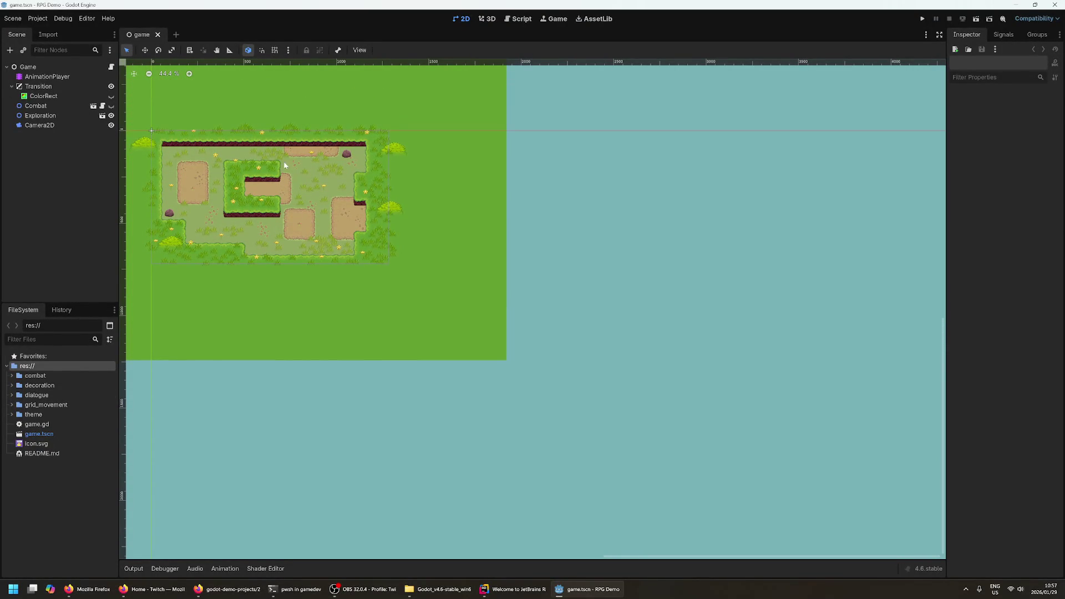
{"action": "scroll", "coordinate": [255, 135], "scroll_direction": "up", "scroll_amount": 1}
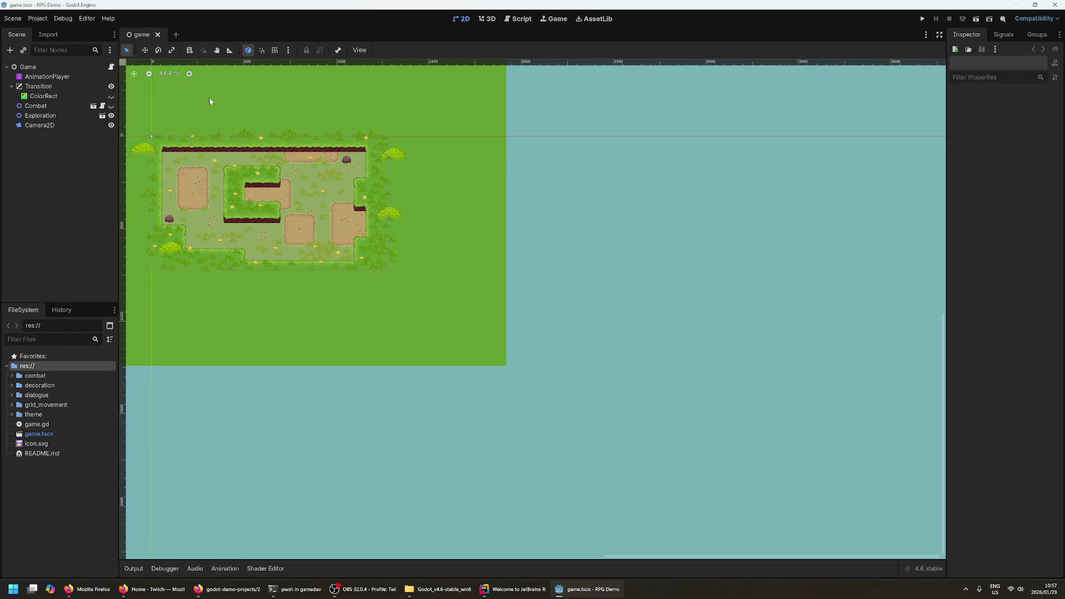
{"action": "scroll", "coordinate": [216, 102], "scroll_direction": "up", "scroll_amount": 6}
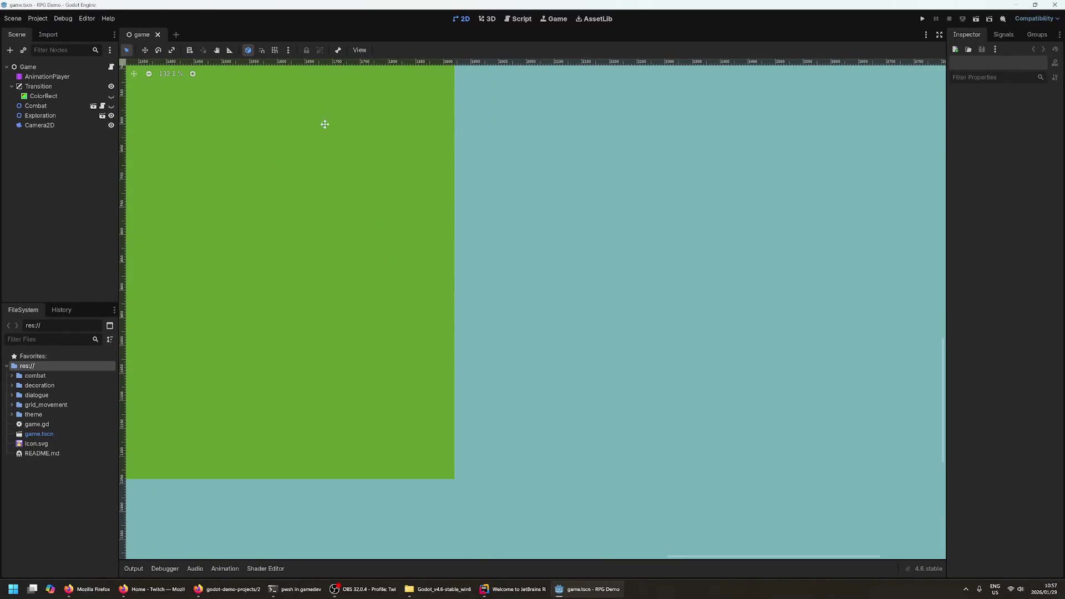
{"action": "mouse_move", "coordinate": [368, 144]}
{"action": "left_mouse_down"}
{"action": "mouse_move", "coordinate": [710, 256]}
{"action": "mouse_move", "coordinate": [712, 268]}
{"action": "left_mouse_up"}
{"action": "scroll", "coordinate": [712, 268], "scroll_direction": "left", "scroll_amount": 5}
{"action": "scroll", "coordinate": [712, 268], "scroll_direction": "up", "scroll_amount": 4}
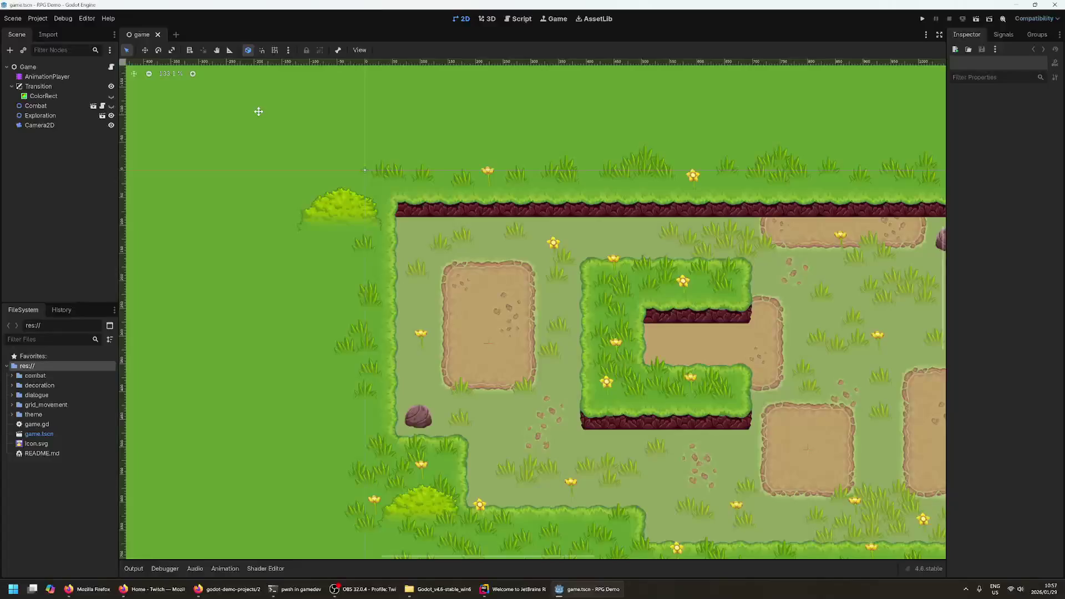
{"action": "key", "text": "ctrl+minus"}
{"action": "key", "text": "ctrl+minus"}
{"action": "scroll", "coordinate": [640, 316], "scroll_direction": "right", "scroll_amount": 5}
{"action": "scroll", "coordinate": [639, 316], "scroll_direction": "down", "scroll_amount": 5}
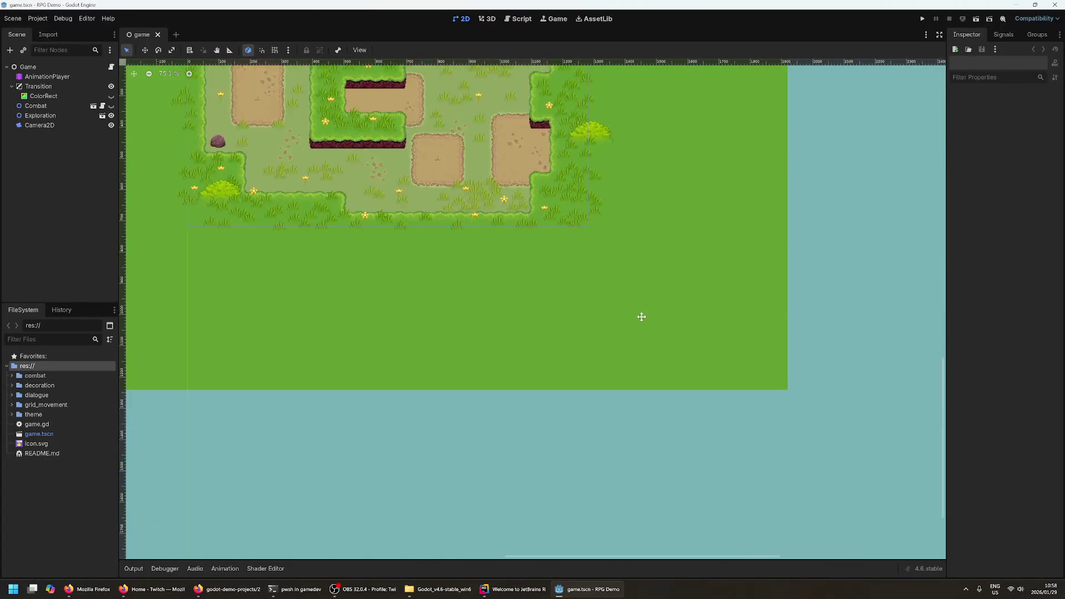
{"action": "scroll", "coordinate": [639, 316], "scroll_direction": "up", "scroll_amount": 7}
{"action": "scroll", "coordinate": [639, 316], "scroll_direction": "left", "scroll_amount": 3}
{"action": "key", "text": "ctrl+minus"}
{"action": "key", "text": "ctrl+minus"}
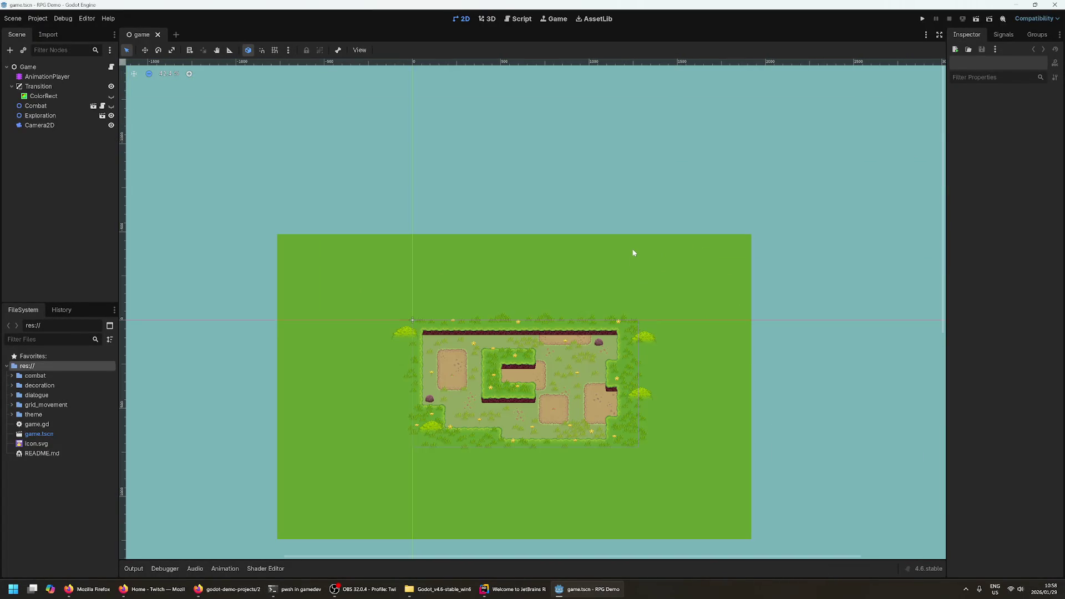
{"action": "key", "text": "ctrl+equal"}
{"action": "key", "text": "ctrl+equal"}
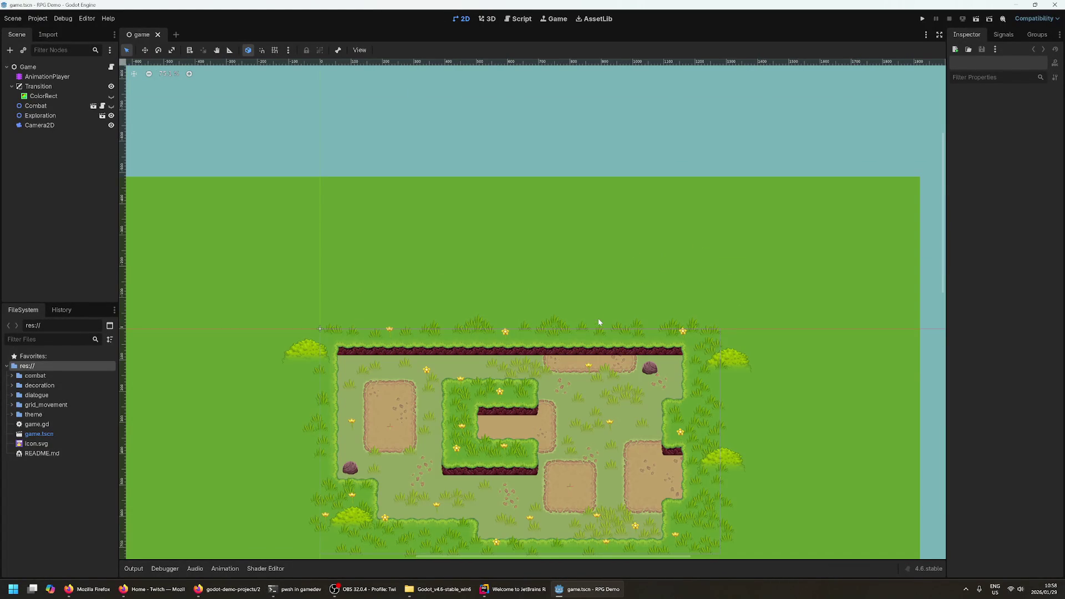
{"action": "left_click", "coordinate": [475, 327]}
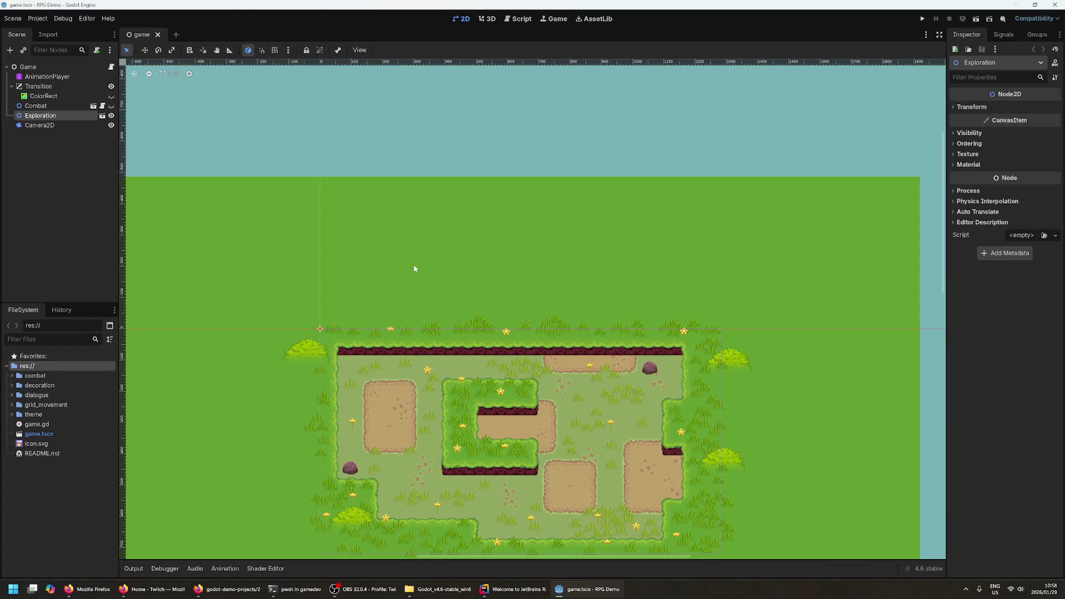
{"action": "left_click_drag", "start_coordinate": [428, 258], "coordinate": [431, 167]}
{"action": "left_click_drag", "start_coordinate": [369, 223], "coordinate": [468, 383]}
{"action": "left_click", "coordinate": [444, 260]}
{"action": "left_click_drag", "start_coordinate": [473, 232], "coordinate": [482, 169]}
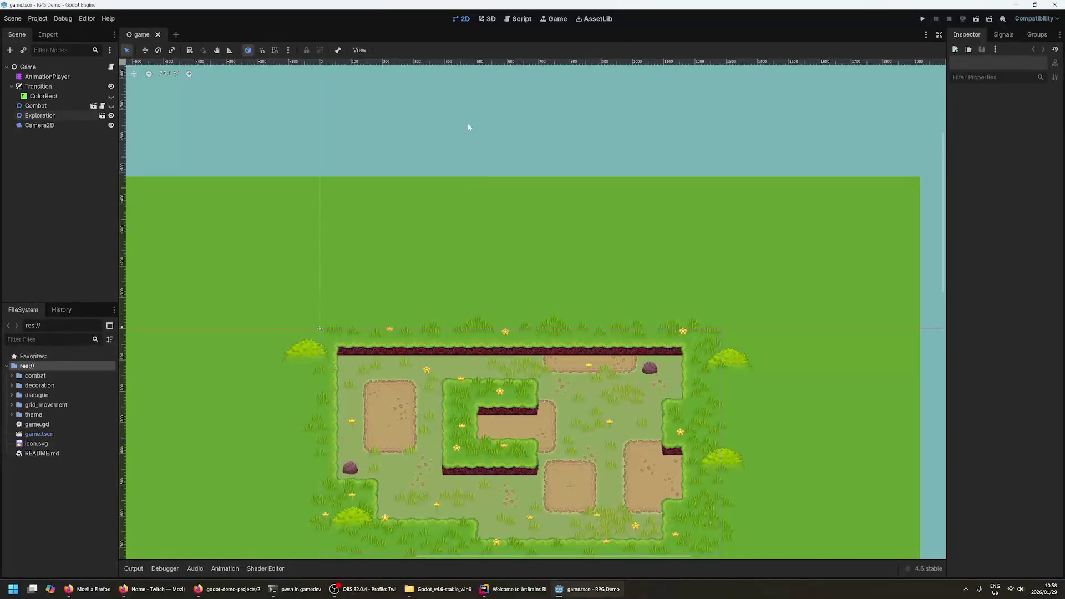
{"action": "scroll", "coordinate": [497, 214], "scroll_direction": "down", "scroll_amount": 3}
{"action": "left_click", "coordinate": [566, 249]}
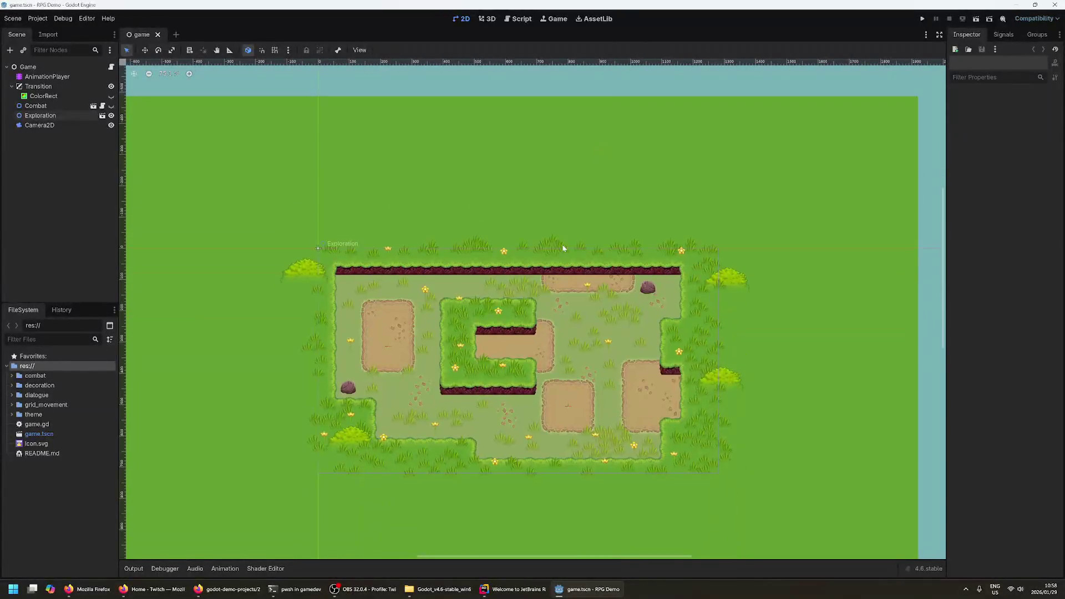
{"action": "left_click", "coordinate": [319, 245]}
{"action": "left_click", "coordinate": [553, 19]}
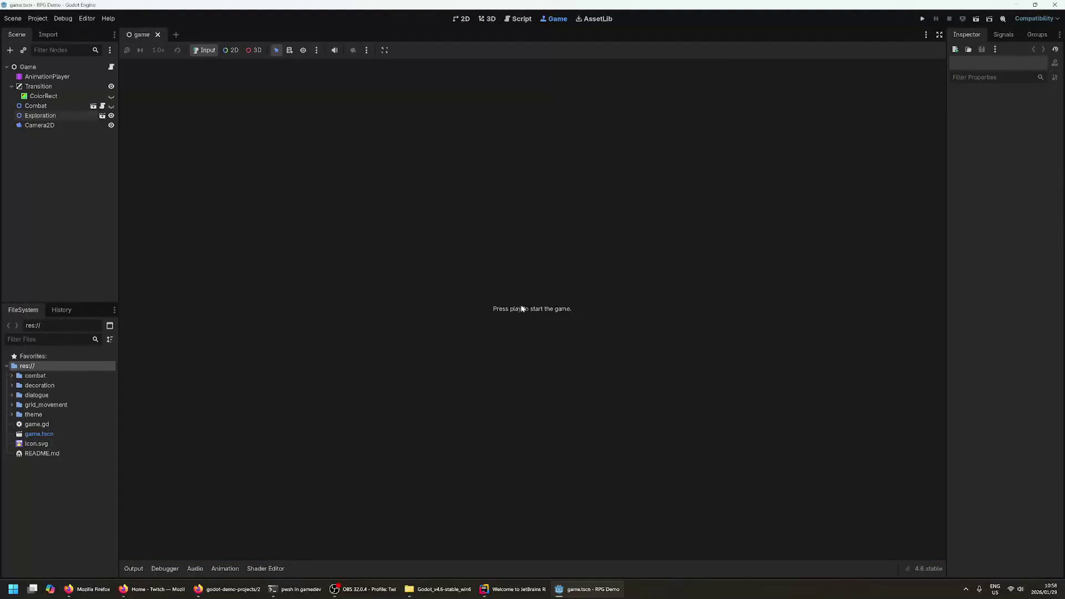
- Run the RPG Demo and resize its game window
{"action": "left_click", "coordinate": [922, 19]}
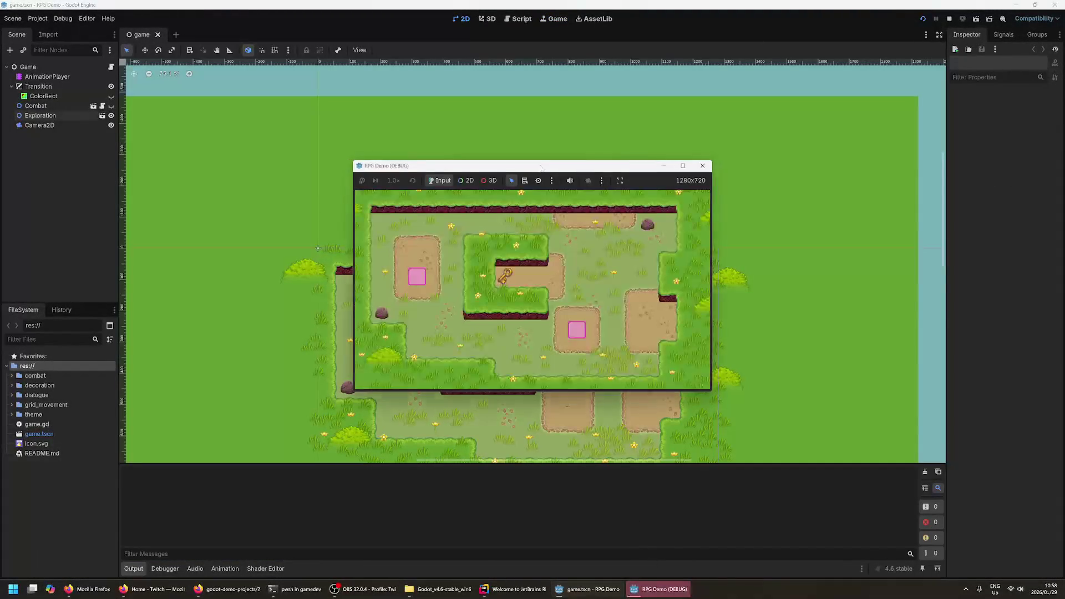
{"action": "double_click", "coordinate": [467, 166]}
{"action": "mouse_move", "coordinate": [557, 4]}
{"action": "left_mouse_down"}
{"action": "mouse_move", "coordinate": [570, 114]}
{"action": "mouse_move", "coordinate": [547, 180]}
{"action": "mouse_move", "coordinate": [607, 290]}
{"action": "left_mouse_up"}
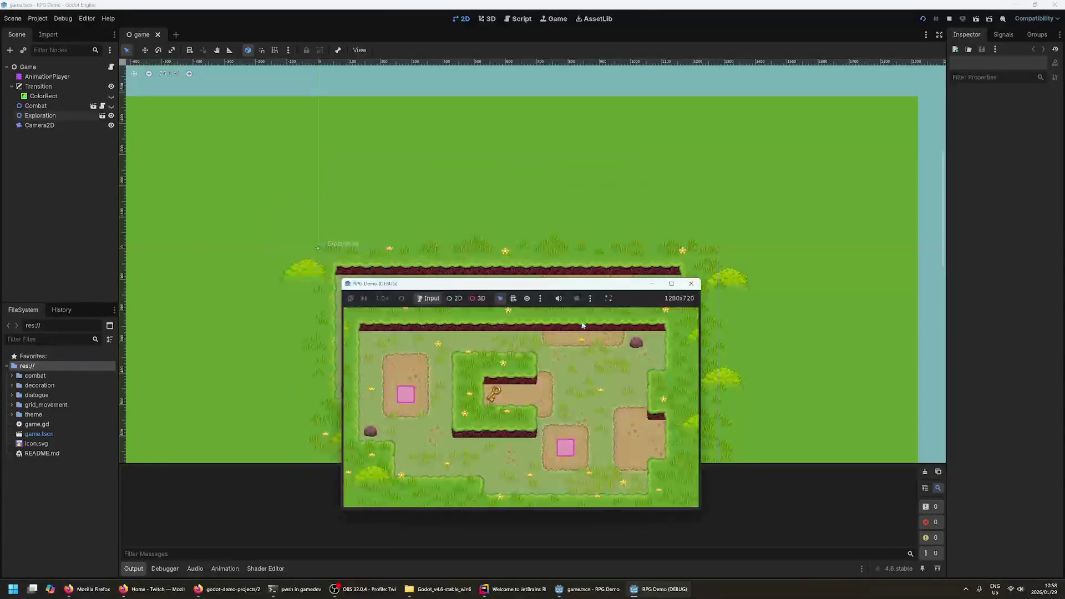
- Move the pink square with the arrow keys, pushing the blocks toward the rock
{"action": "key", "text": "Up"}
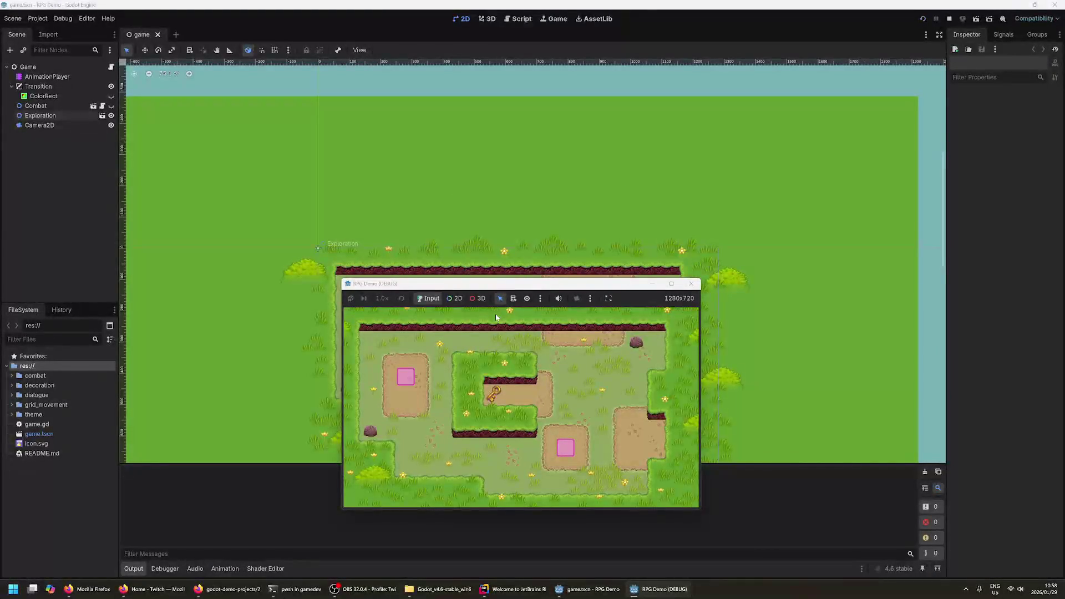
{"action": "key", "text": "Right"}
{"action": "key", "text": "Down"}
{"action": "key", "text": "Left"}
{"action": "key", "text": "Down"}
{"action": "key", "text": "Down"}
{"action": "key", "text": "Left"}
{"action": "key", "text": "Up"}
{"action": "key", "text": "Down"}
{"action": "key", "text": "Right"}
{"action": "key", "text": "Up"}
{"action": "key", "text": "Right"}
{"action": "key", "text": "Right"}
{"action": "key", "text": "Down"}
{"action": "key", "text": "Right"}
{"action": "key", "text": "Right"}
{"action": "key", "text": "Right"}
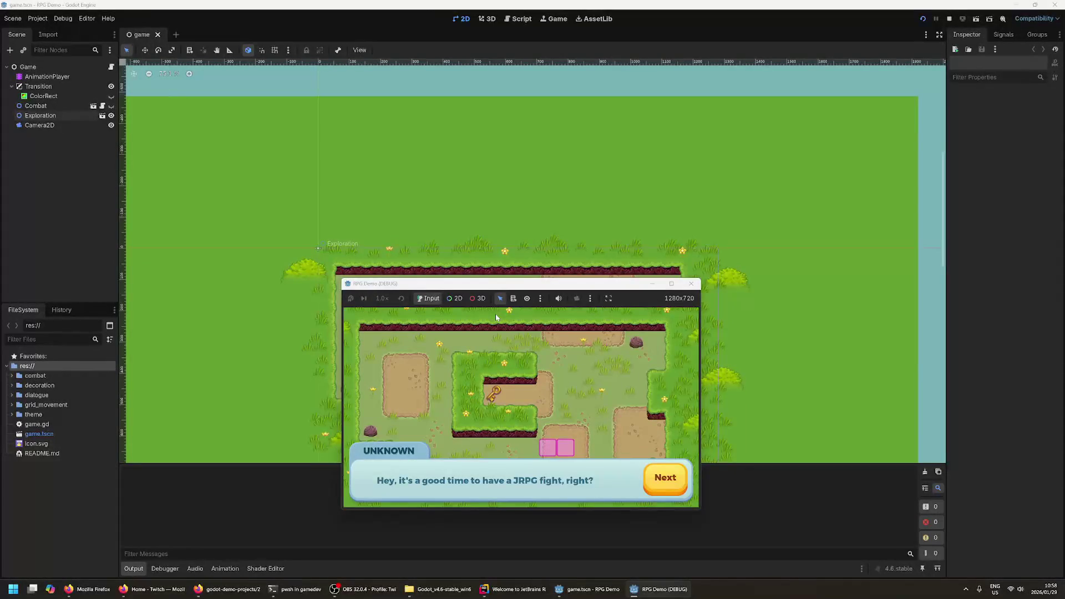
- Advance the dialogue into battle, attack until victory and dismiss the win message
{"action": "left_click", "coordinate": [667, 480]}
{"action": "left_click", "coordinate": [670, 482]}
{"action": "left_click", "coordinate": [670, 483]}
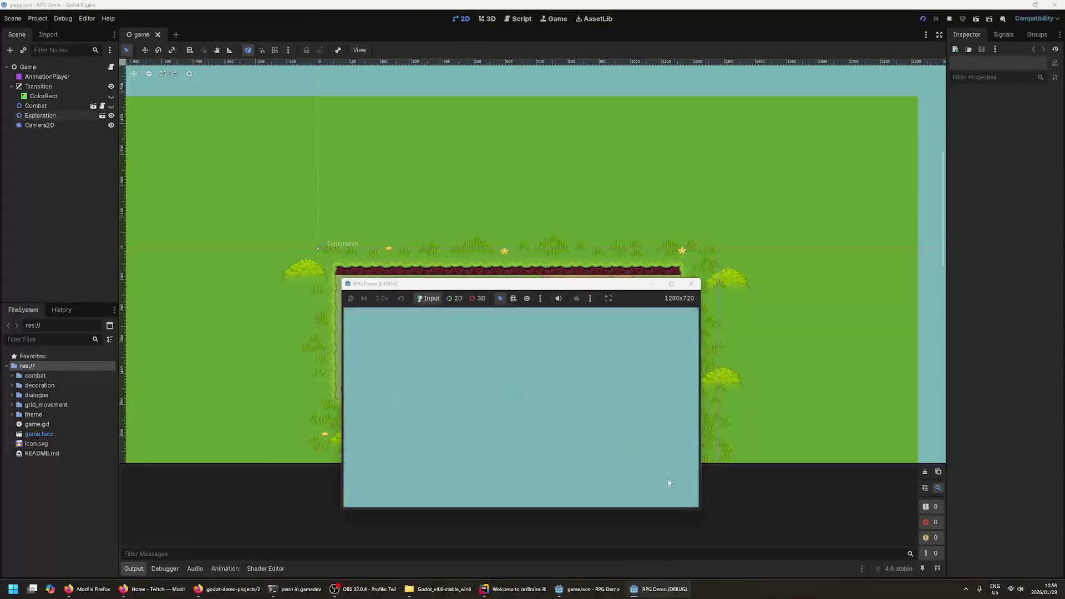
{"action": "left_click_drag", "start_coordinate": [508, 280], "coordinate": [495, 249]}
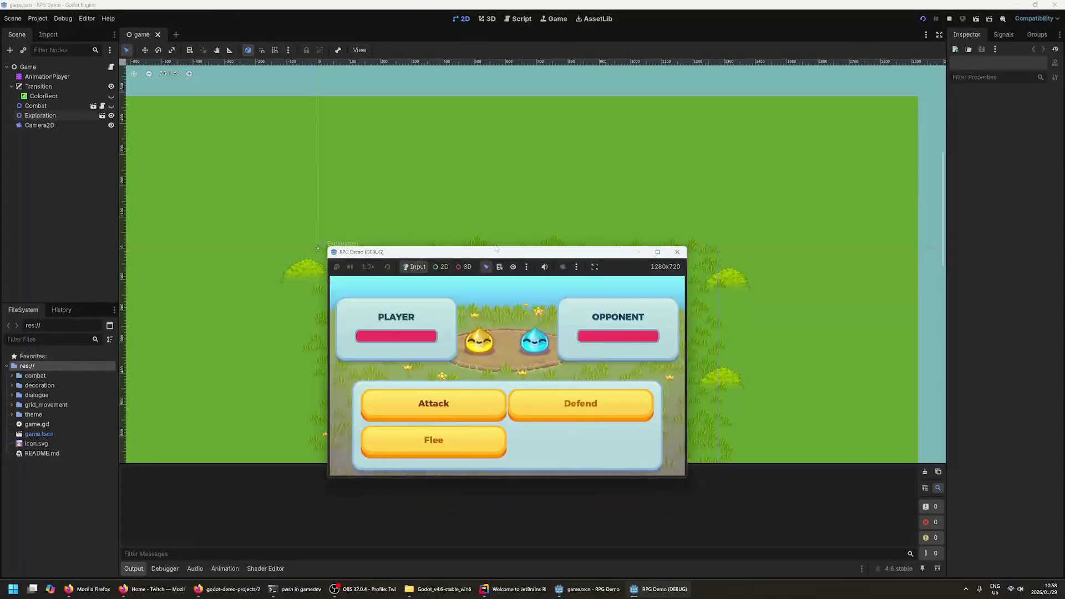
{"action": "left_click", "coordinate": [433, 402]}
{"action": "left_click", "coordinate": [433, 401]}
{"action": "left_click", "coordinate": [438, 402]}
{"action": "left_click", "coordinate": [444, 403]}
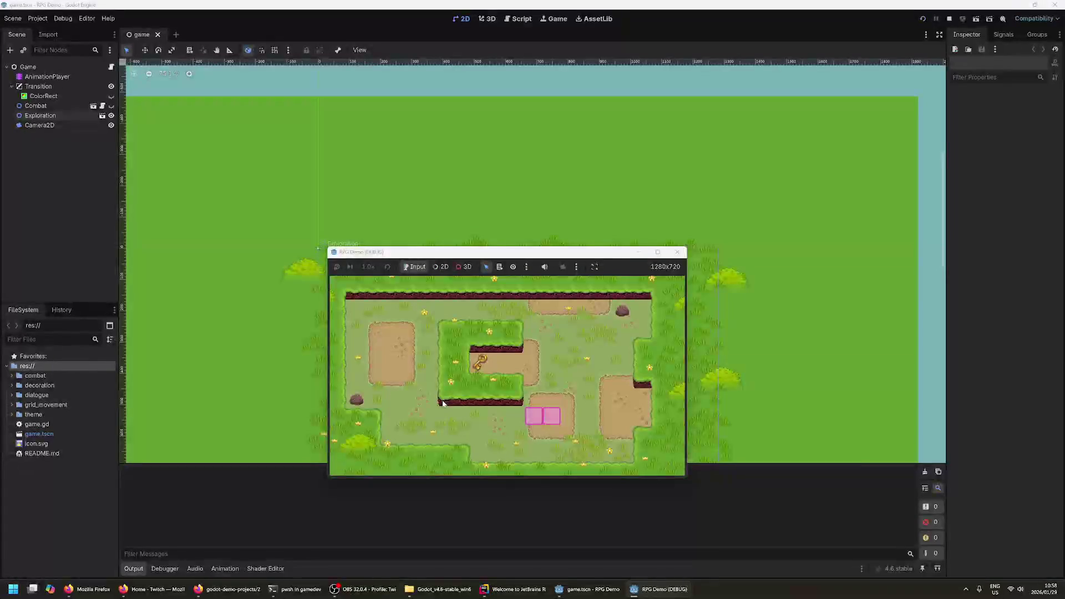
{"action": "left_click", "coordinate": [646, 447]}
- Examine the key, talk to the other square and win the second battle
{"action": "key", "text": "Up"}
{"action": "key", "text": "Up"}
{"action": "key", "text": "Up"}
{"action": "key", "text": "Left"}
{"action": "key", "text": "Left"}
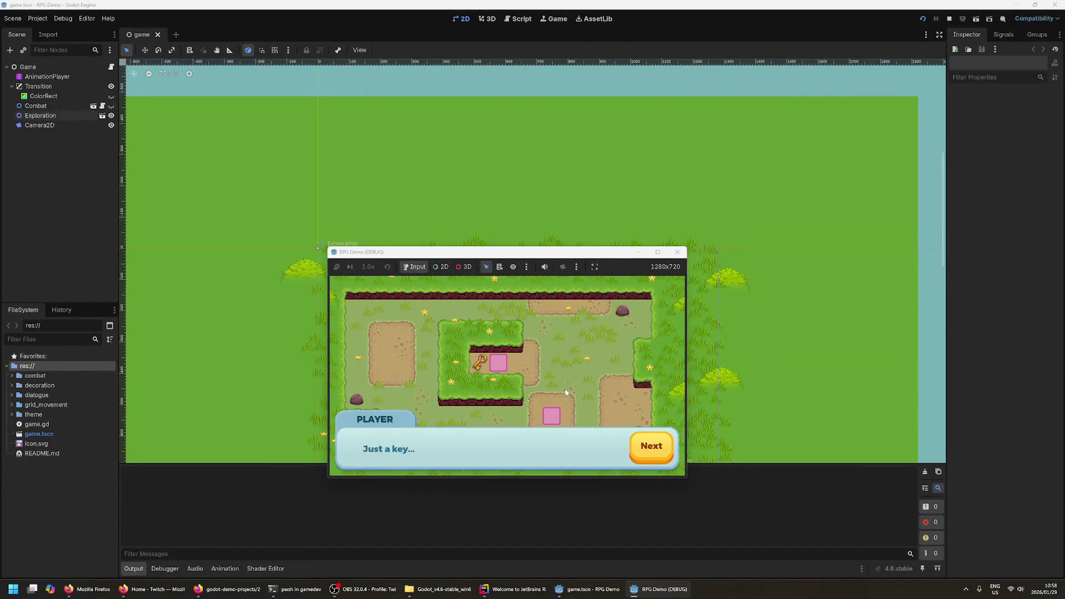
{"action": "left_click", "coordinate": [632, 437]}
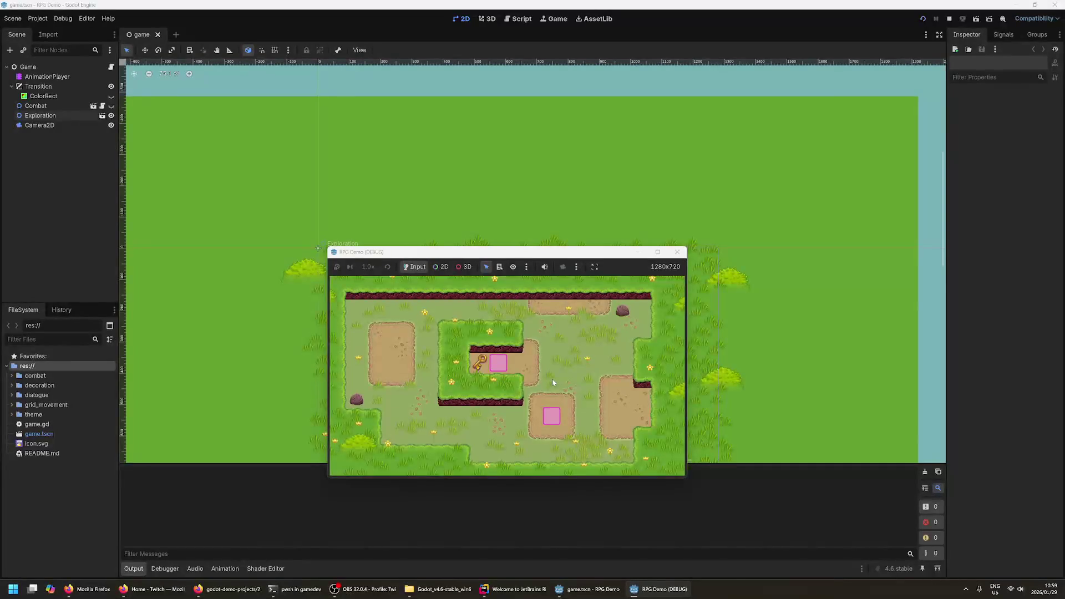
{"action": "key", "text": "Left"}
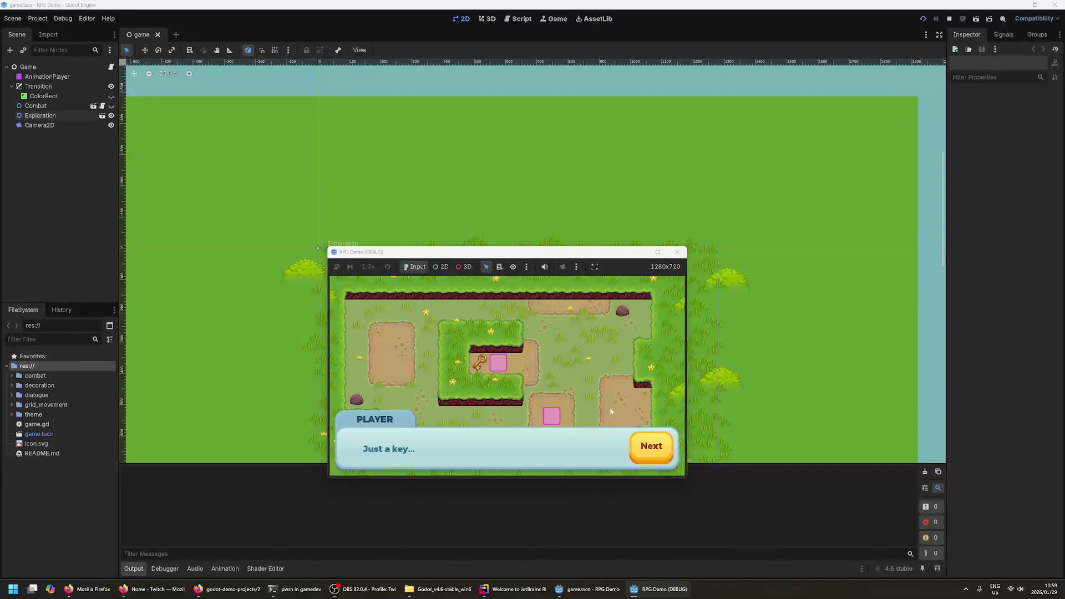
{"action": "key", "text": "Return"}
{"action": "key", "text": "Right"}
{"action": "key", "text": "Right"}
{"action": "key", "text": "Right"}
{"action": "key", "text": "Down"}
{"action": "key", "text": "Down"}
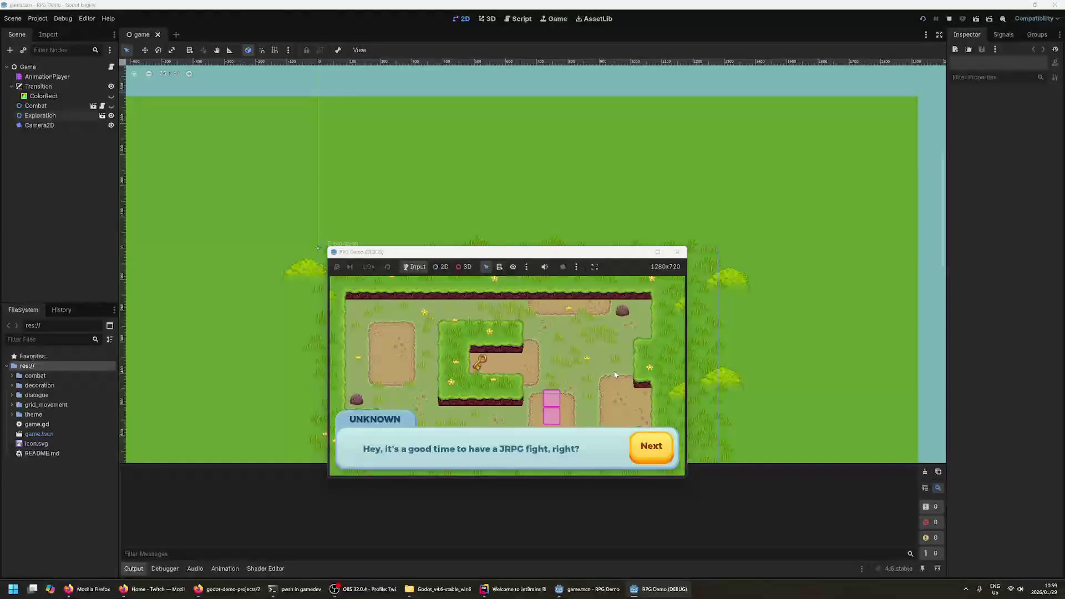
{"action": "key", "text": "Return"}
{"action": "key", "text": "Return"}
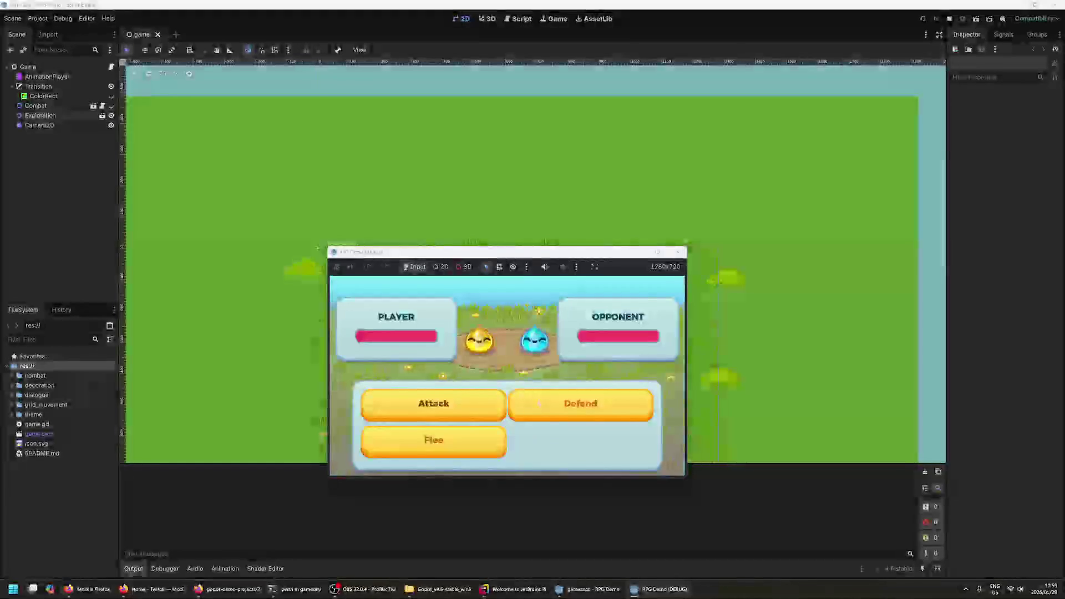
{"action": "left_click", "coordinate": [486, 400]}
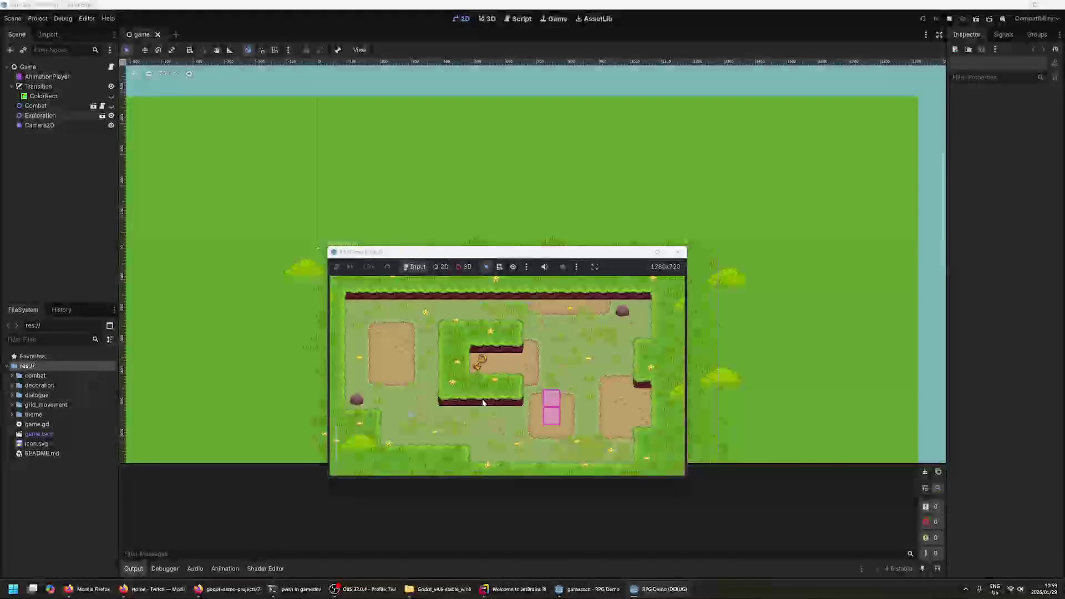
{"action": "left_click", "coordinate": [656, 454]}
- Walk around a little more, reposition the game window, then close it
{"action": "key", "text": "Up"}
{"action": "key", "text": "Right"}
{"action": "key", "text": "Right"}
{"action": "key", "text": "Right"}
{"action": "key", "text": "Up"}
{"action": "key", "text": "Up"}
{"action": "key", "text": "Up"}
{"action": "key", "text": "Up"}
{"action": "key", "text": "Left"}
{"action": "key", "text": "Left"}
{"action": "key", "text": "Left"}
{"action": "key", "text": "Down"}
{"action": "key", "text": "Down"}
{"action": "key", "text": "Down"}
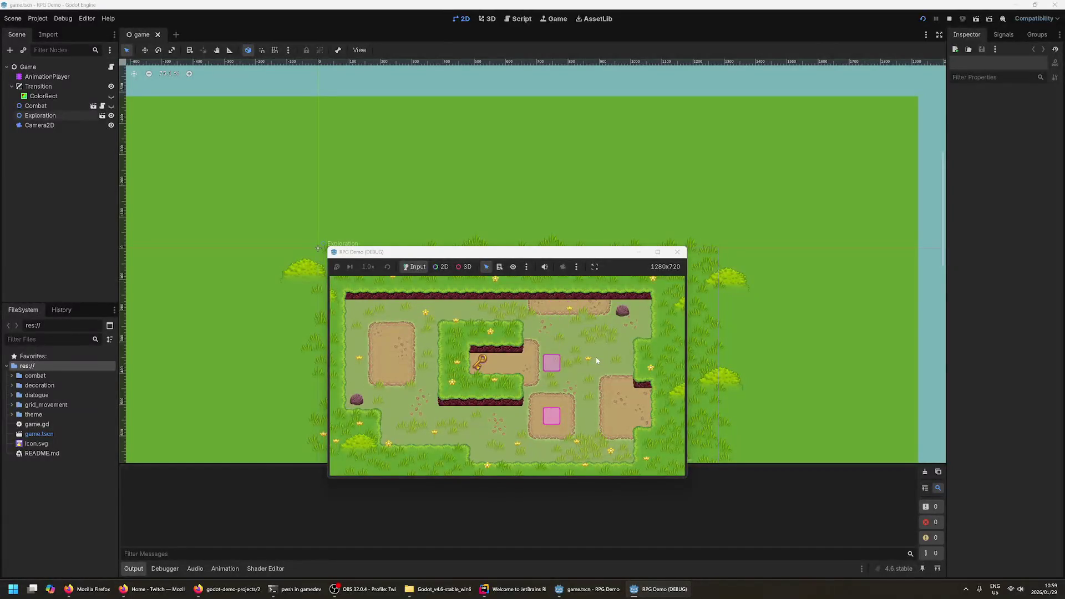
{"action": "double_click", "coordinate": [546, 253]}
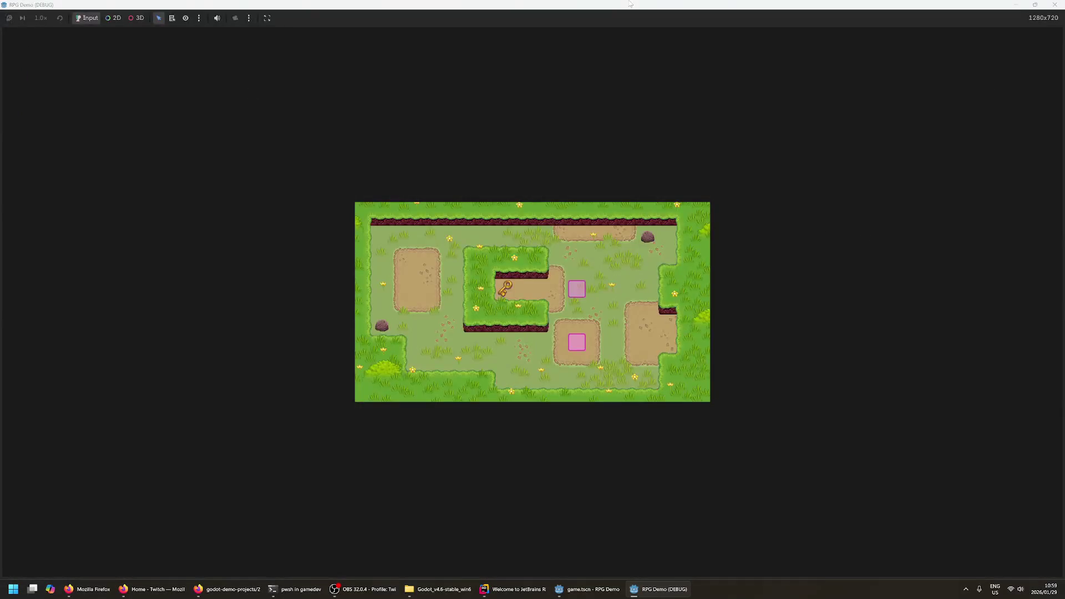
{"action": "double_click", "coordinate": [629, 5]}
{"action": "mouse_move", "coordinate": [517, 253]}
{"action": "left_mouse_down"}
{"action": "mouse_move", "coordinate": [788, 157]}
{"action": "mouse_move", "coordinate": [657, 140]}
{"action": "mouse_move", "coordinate": [465, 166]}
{"action": "left_mouse_up"}
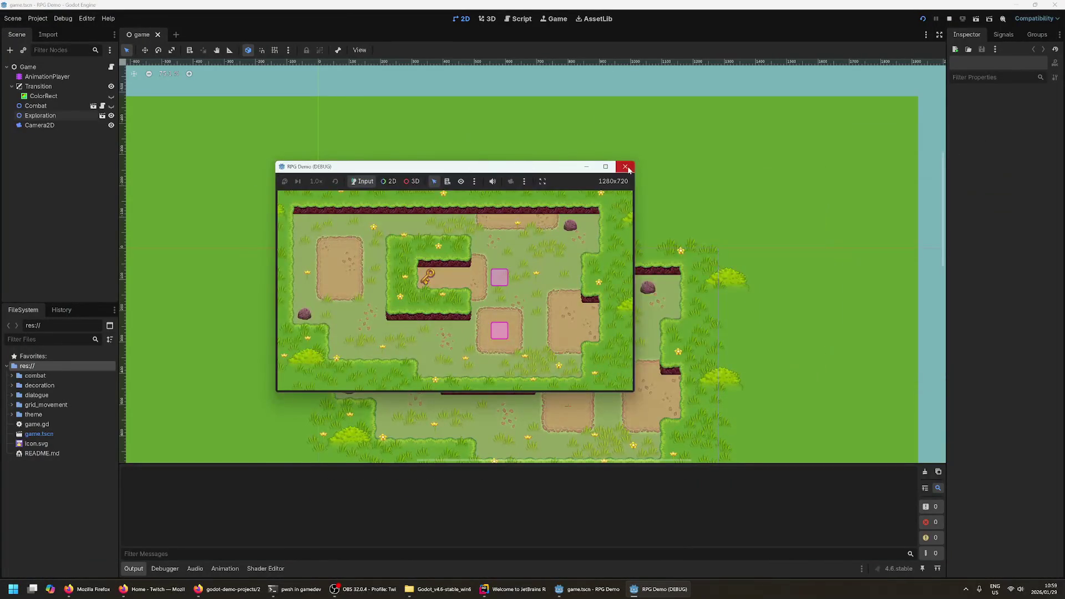
{"action": "left_click", "coordinate": [625, 166]}
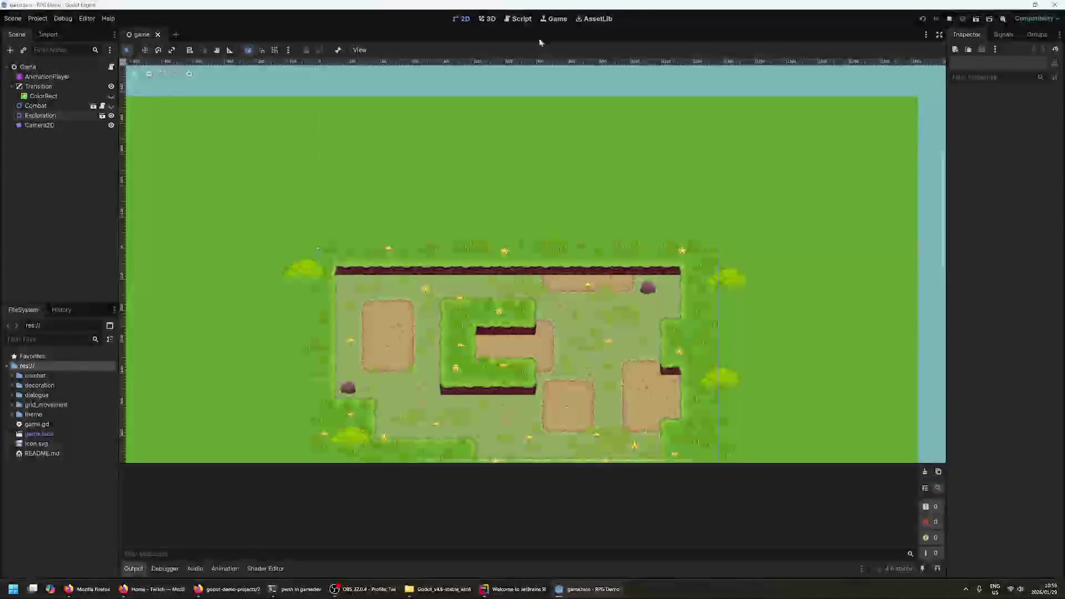
- Select the AnimationPlayer node to show its fade animation on the ColorRect color track
{"action": "scroll", "coordinate": [756, 297], "scroll_direction": "down", "scroll_amount": 5}
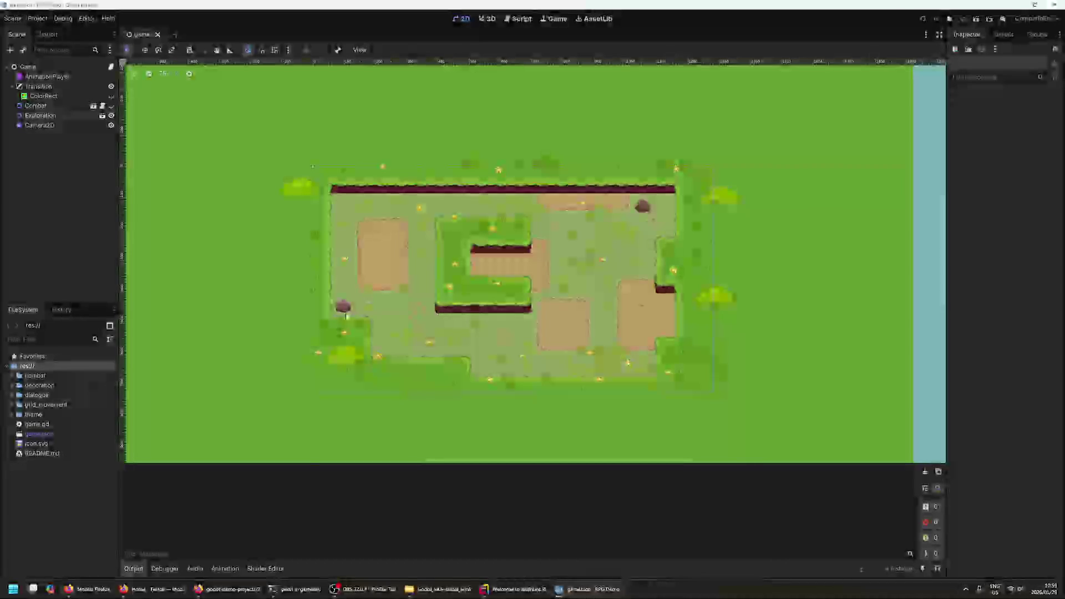
{"action": "scroll", "coordinate": [318, 181], "scroll_direction": "up", "scroll_amount": 1}
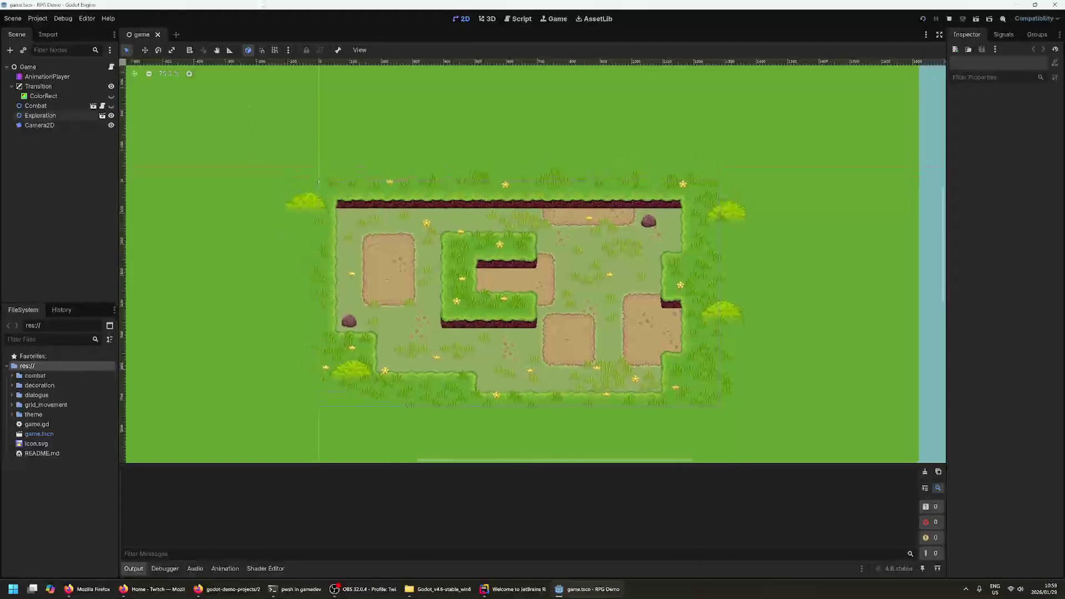
{"action": "left_click", "coordinate": [13, 19]}
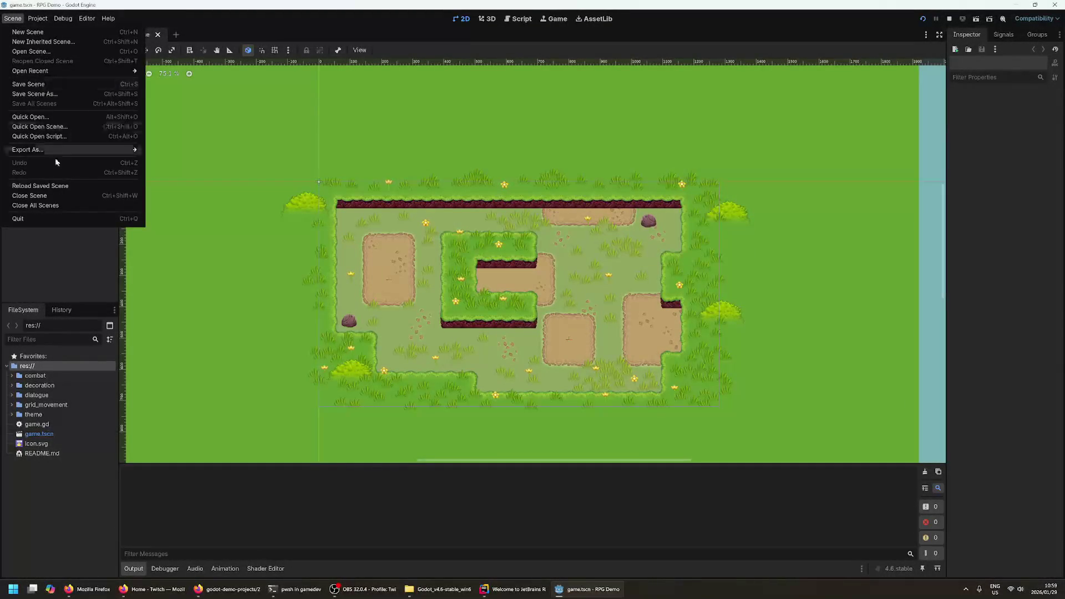
{"action": "left_click", "coordinate": [62, 249]}
{"action": "left_click", "coordinate": [31, 77]}
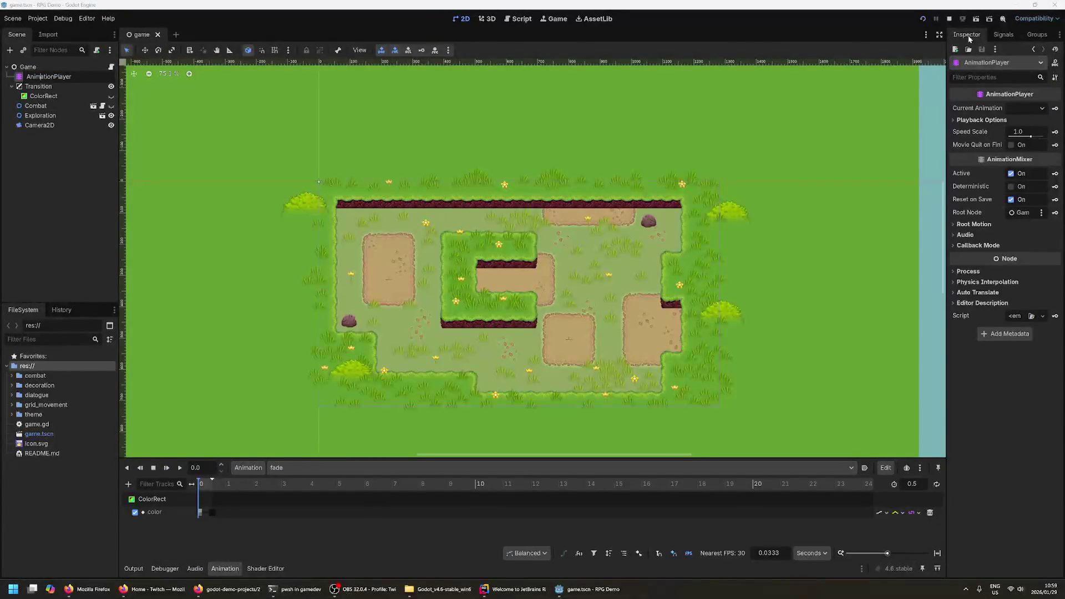
- Browse the AnimationPlayer's Signals and Groups docks, then return to its Inspector properties
{"action": "left_click", "coordinate": [1003, 35]}
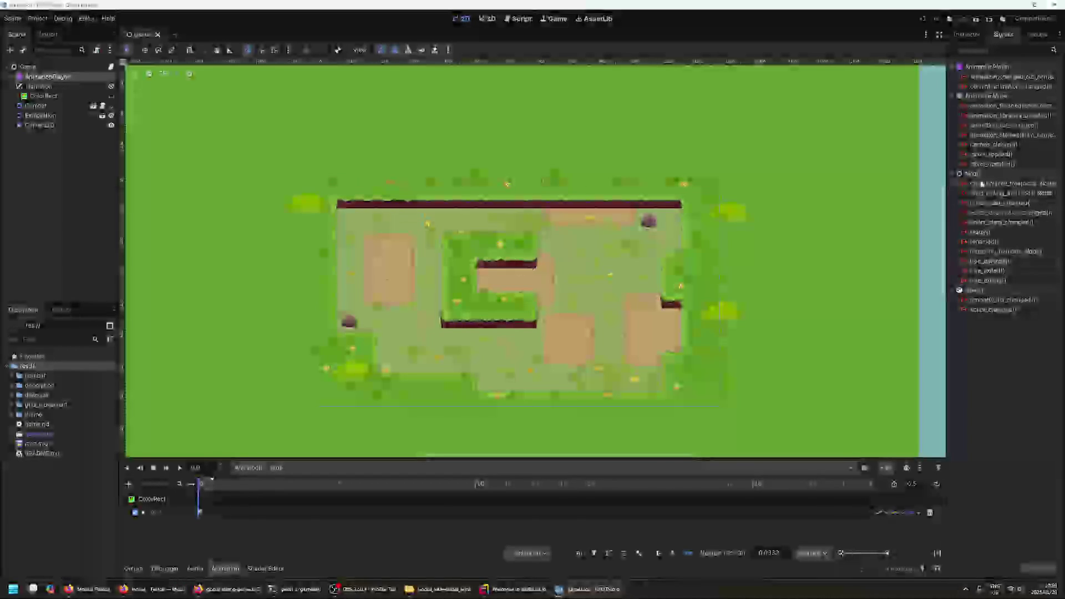
{"action": "left_click", "coordinate": [1026, 37]}
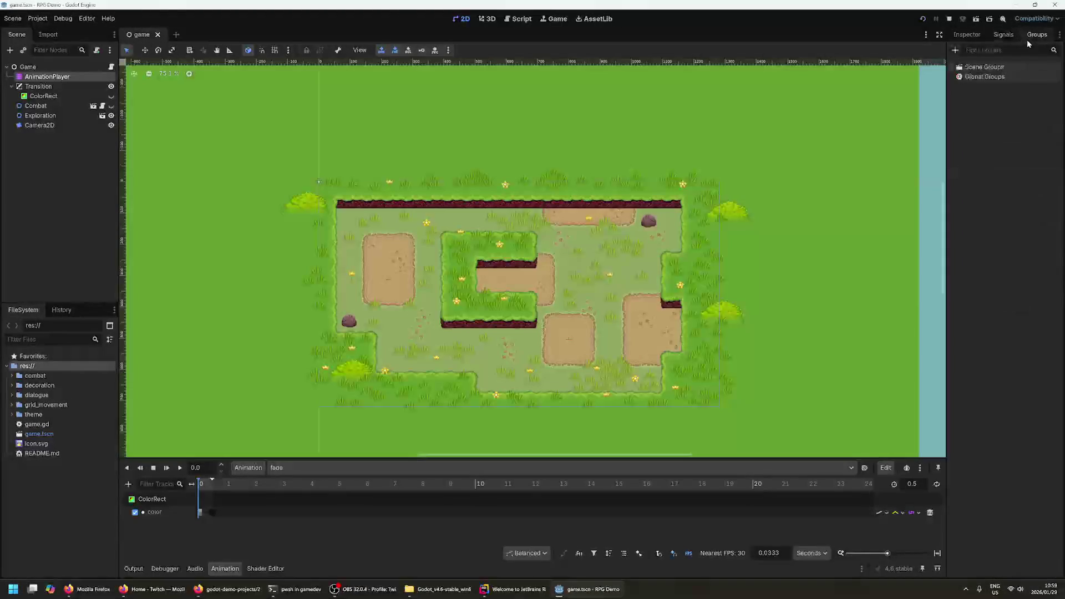
{"action": "left_click", "coordinate": [965, 35]}
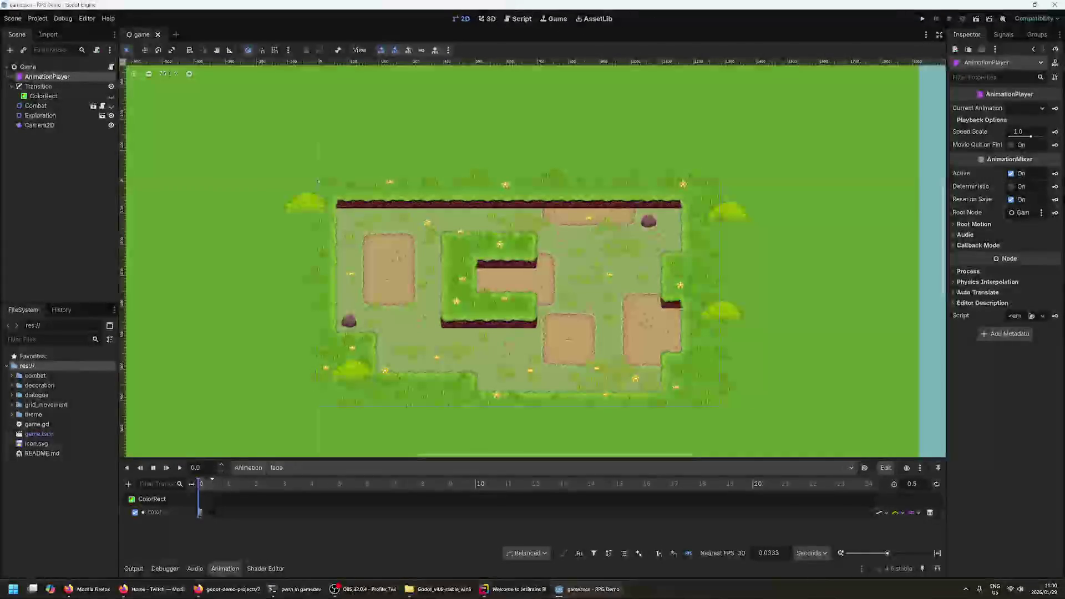
- Peek at the Script editor with a wider script list, then return to 2D and select Exploration
{"action": "left_click", "coordinate": [518, 23]}
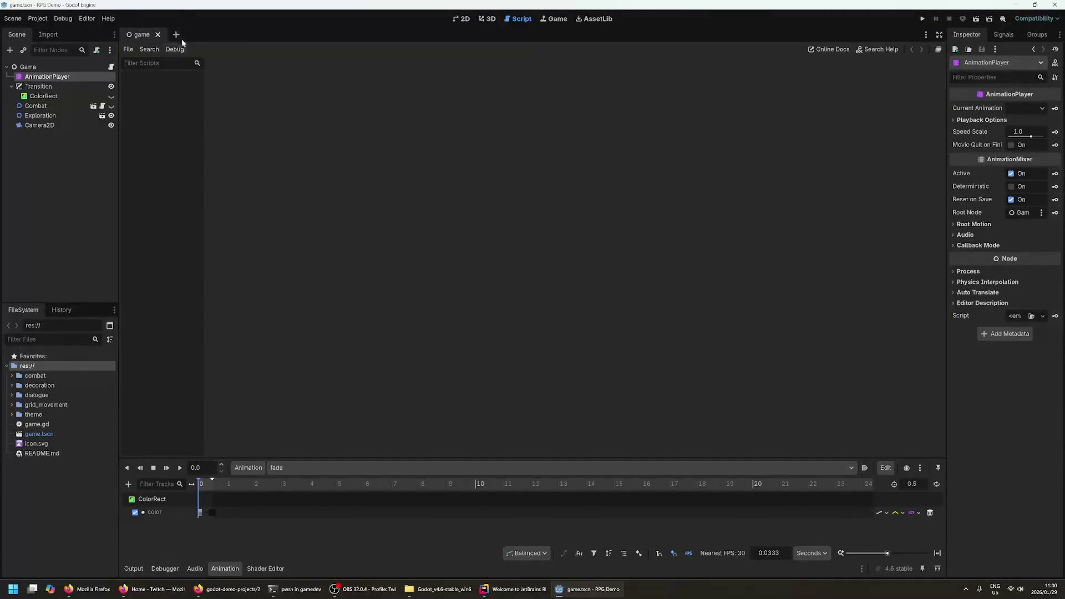
{"action": "left_click_drag", "start_coordinate": [204, 72], "coordinate": [232, 96]}
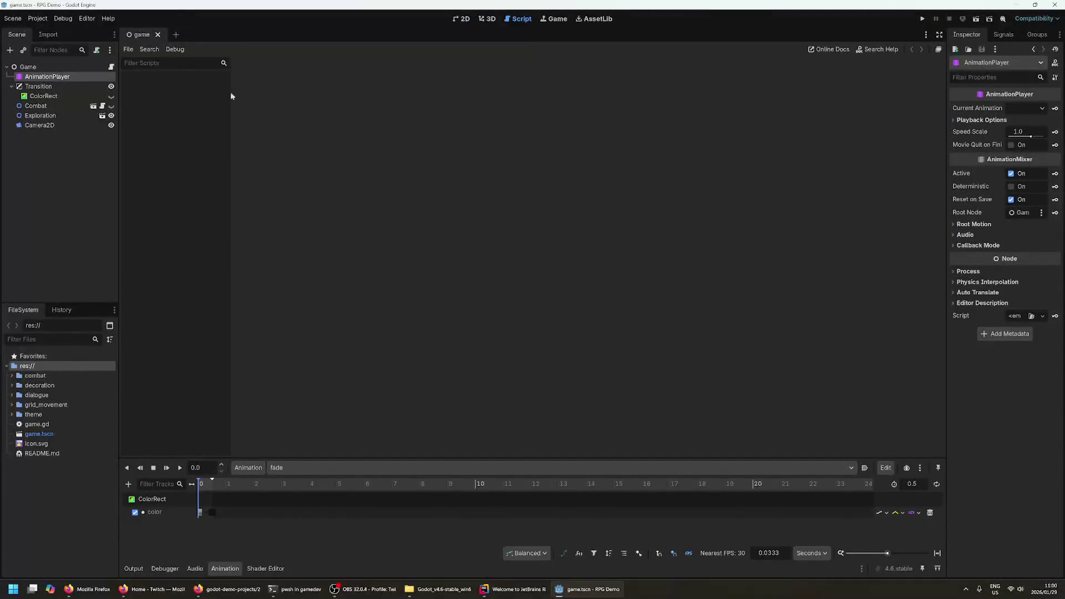
{"action": "left_click", "coordinate": [464, 20]}
{"action": "left_click", "coordinate": [171, 164]}
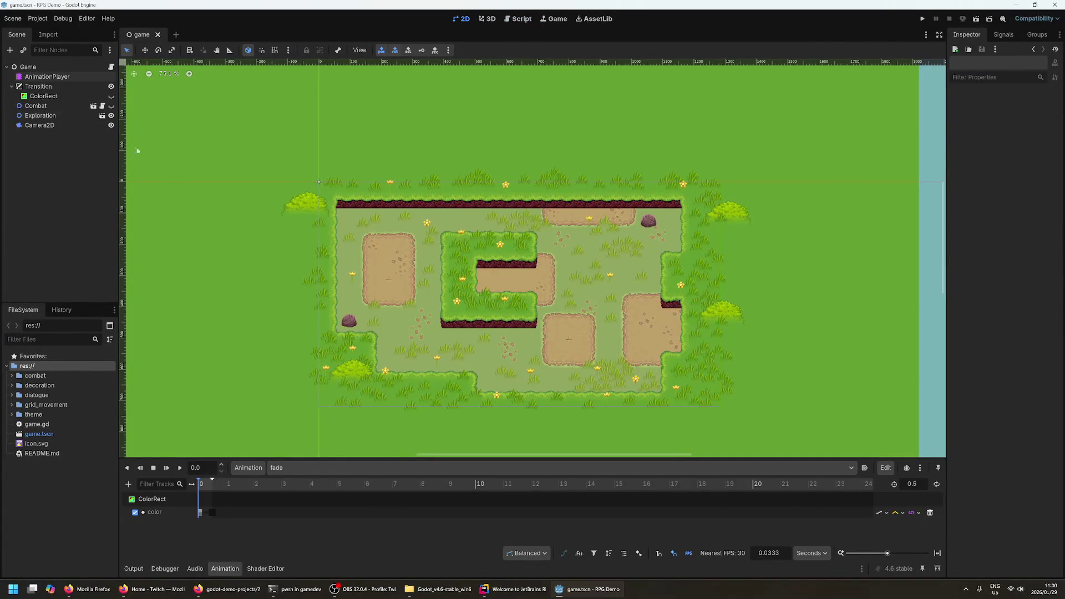
{"action": "left_click", "coordinate": [43, 114]}
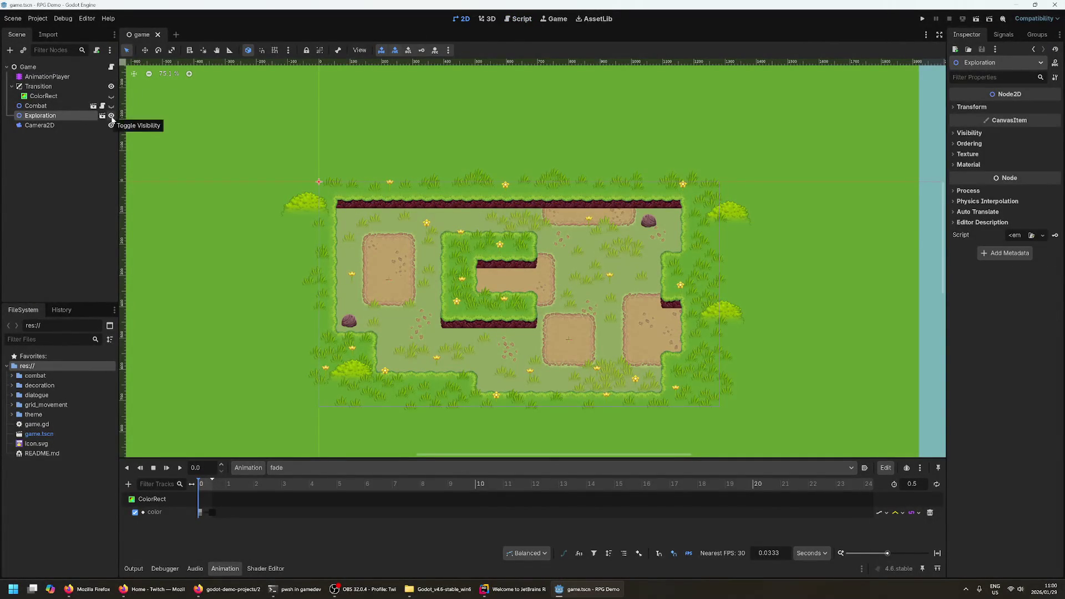
- Open the Exploration scene in its own tab and inspect grass sprites and the top-left bush
{"action": "left_click", "coordinate": [102, 115]}
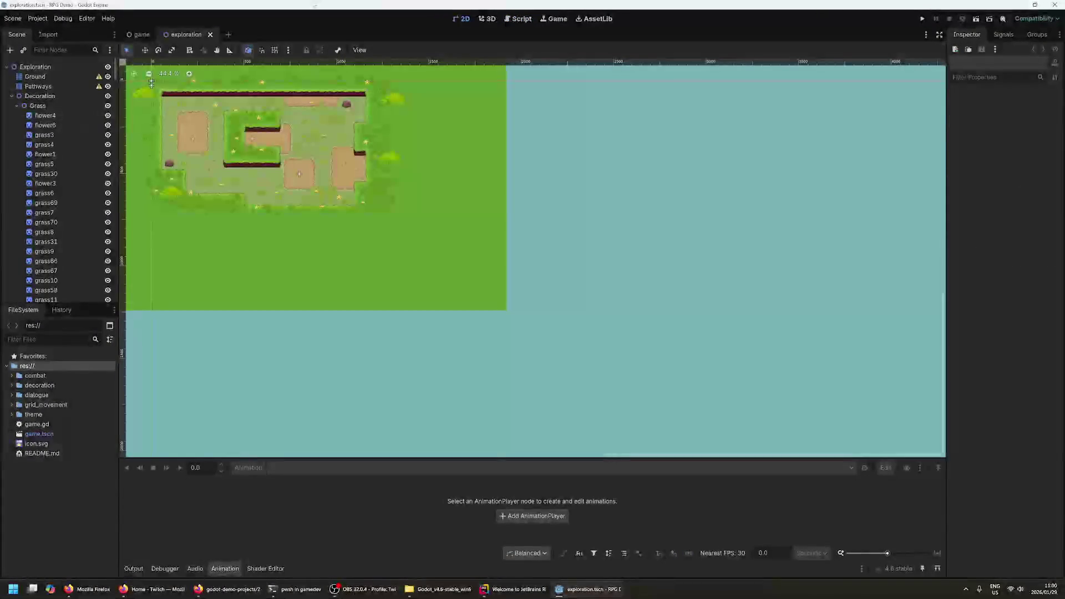
{"action": "left_click_drag", "start_coordinate": [340, 231], "coordinate": [487, 357]}
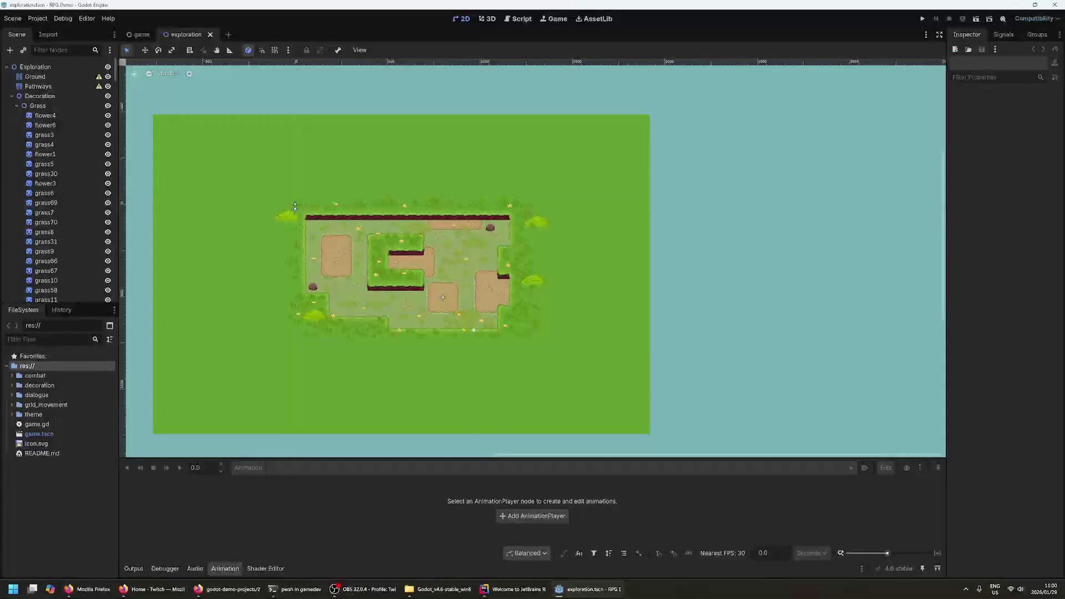
{"action": "left_click", "coordinate": [400, 282]}
{"action": "left_click", "coordinate": [380, 278]}
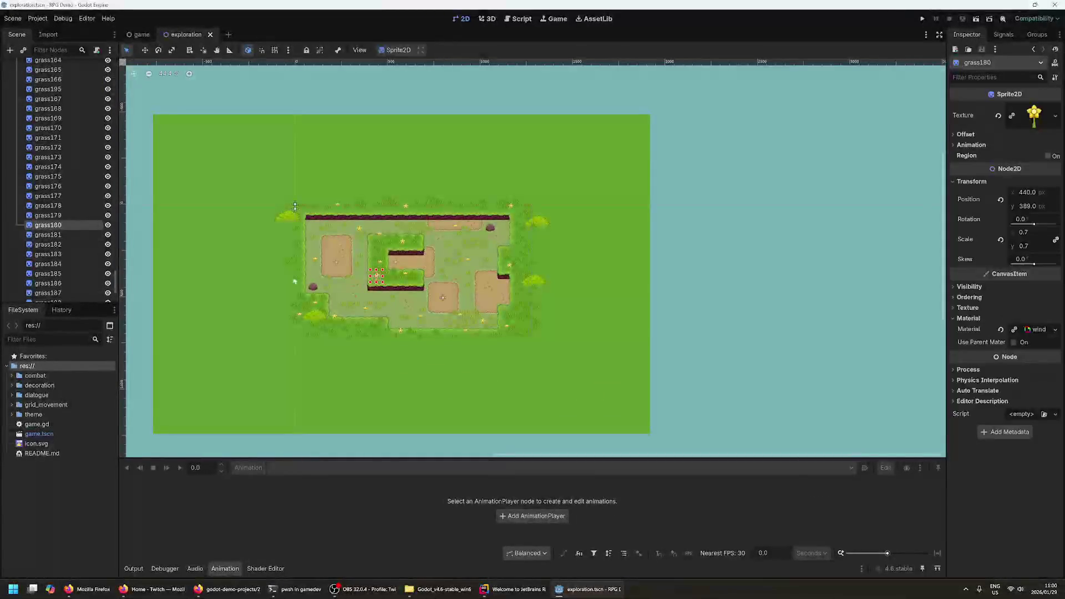
{"action": "left_click", "coordinate": [279, 224]}
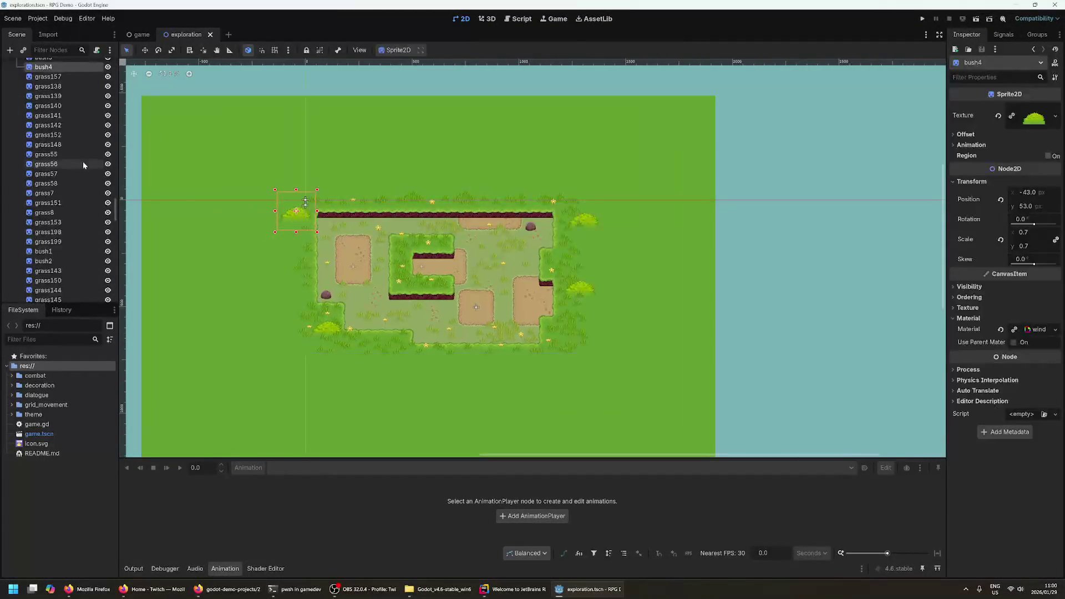
{"action": "scroll", "coordinate": [82, 162], "scroll_direction": "up", "scroll_amount": 4}
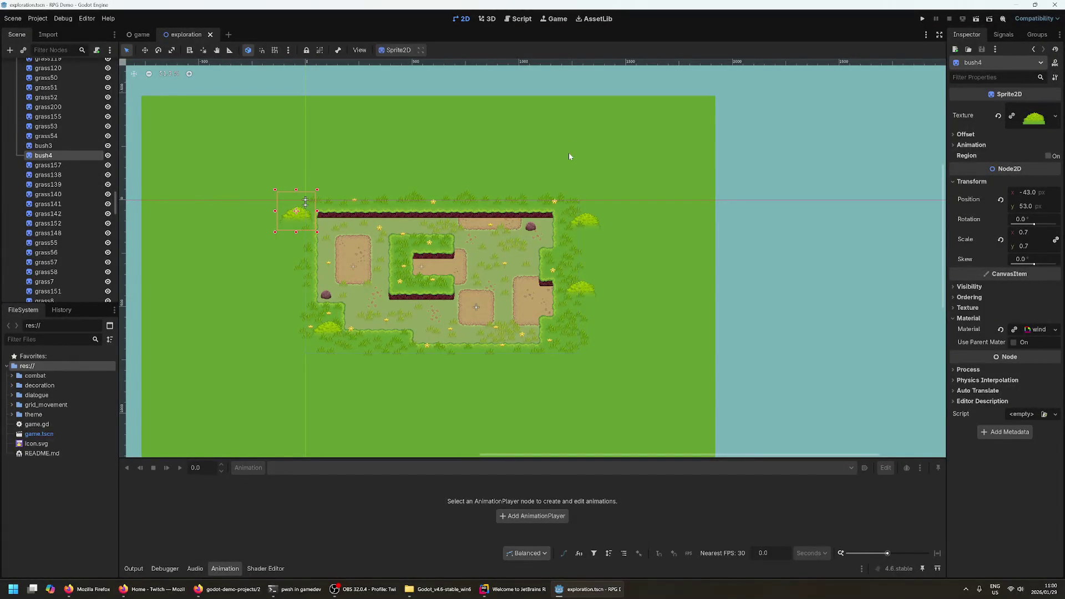
{"action": "left_click", "coordinate": [289, 127]}
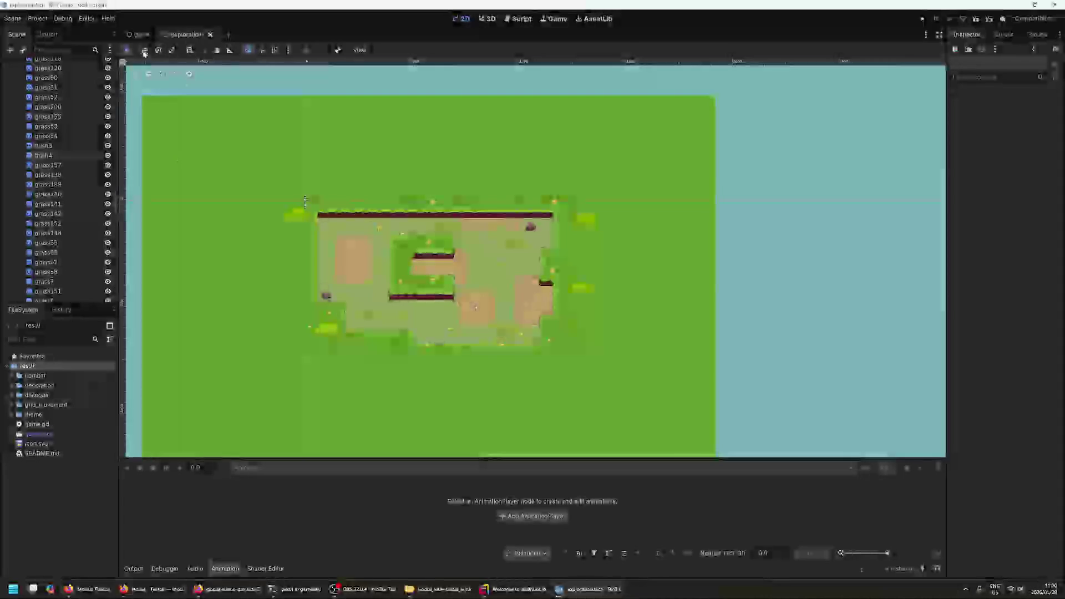
- Pan and zoom across the decorated map, then collapse the Decoration node group
{"action": "left_click_drag", "start_coordinate": [273, 135], "coordinate": [323, 184]}
{"action": "scroll", "coordinate": [456, 338], "scroll_direction": "up", "scroll_amount": 5}
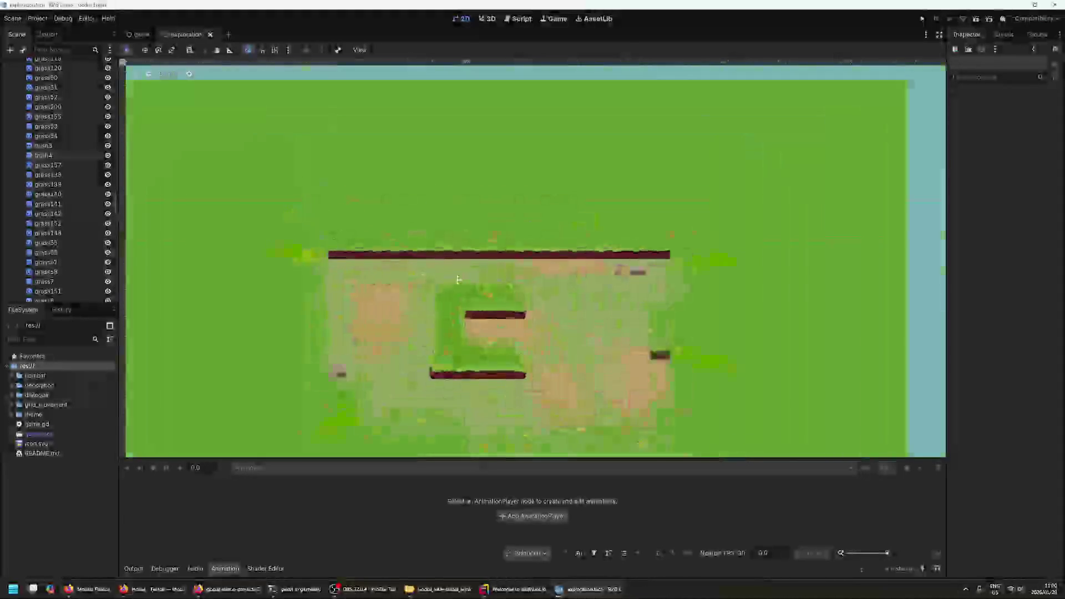
{"action": "scroll", "coordinate": [577, 264], "scroll_direction": "down", "scroll_amount": 3}
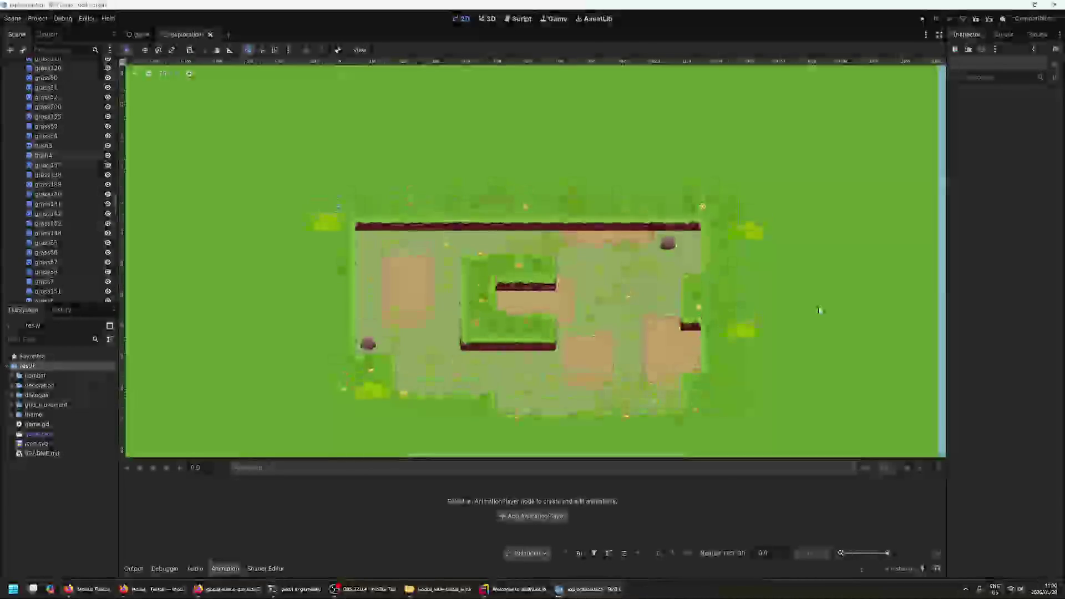
{"action": "scroll", "coordinate": [484, 264], "scroll_direction": "up", "scroll_amount": 2}
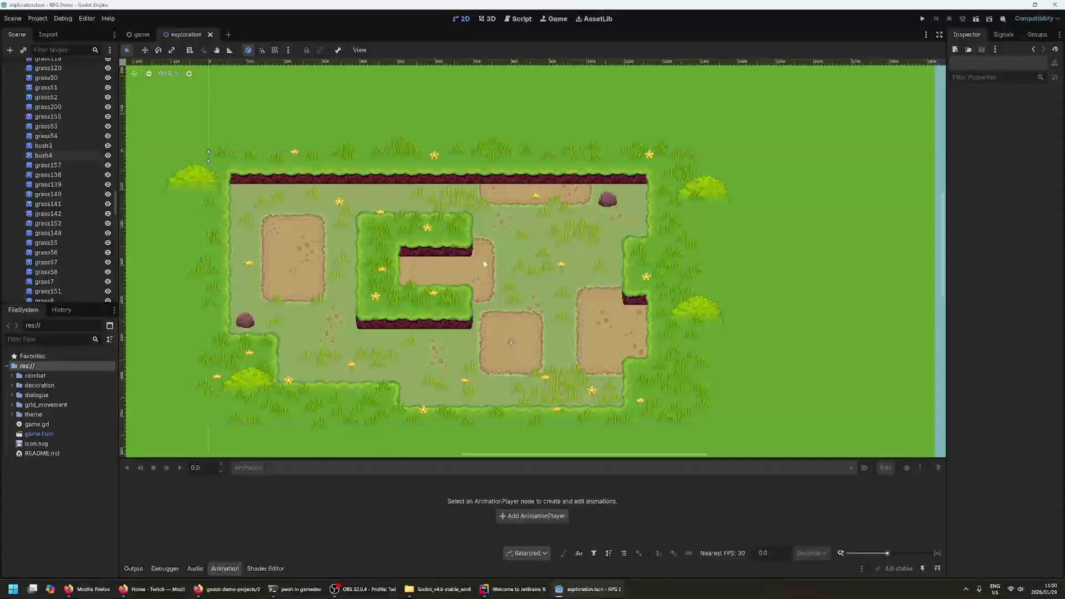
{"action": "scroll", "coordinate": [541, 217], "scroll_direction": "up", "scroll_amount": 1}
{"action": "scroll", "coordinate": [58, 178], "scroll_direction": "up", "scroll_amount": 5}
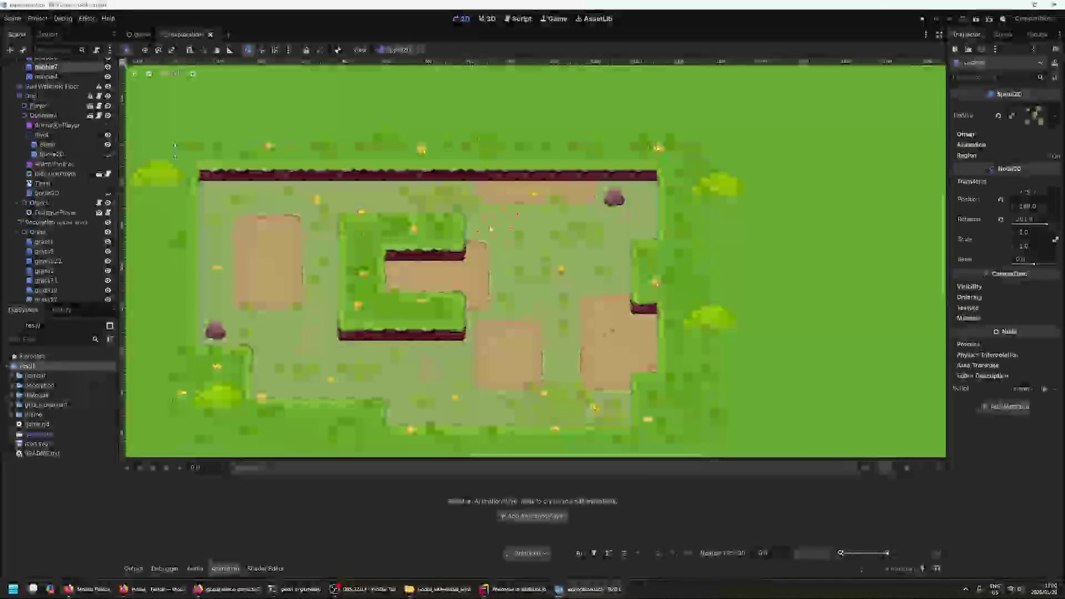
{"action": "mouse_move", "coordinate": [457, 450]}
{"action": "left_mouse_down"}
{"action": "mouse_move", "coordinate": [590, 426]}
{"action": "mouse_move", "coordinate": [621, 438]}
{"action": "mouse_move", "coordinate": [602, 389]}
{"action": "left_mouse_up"}
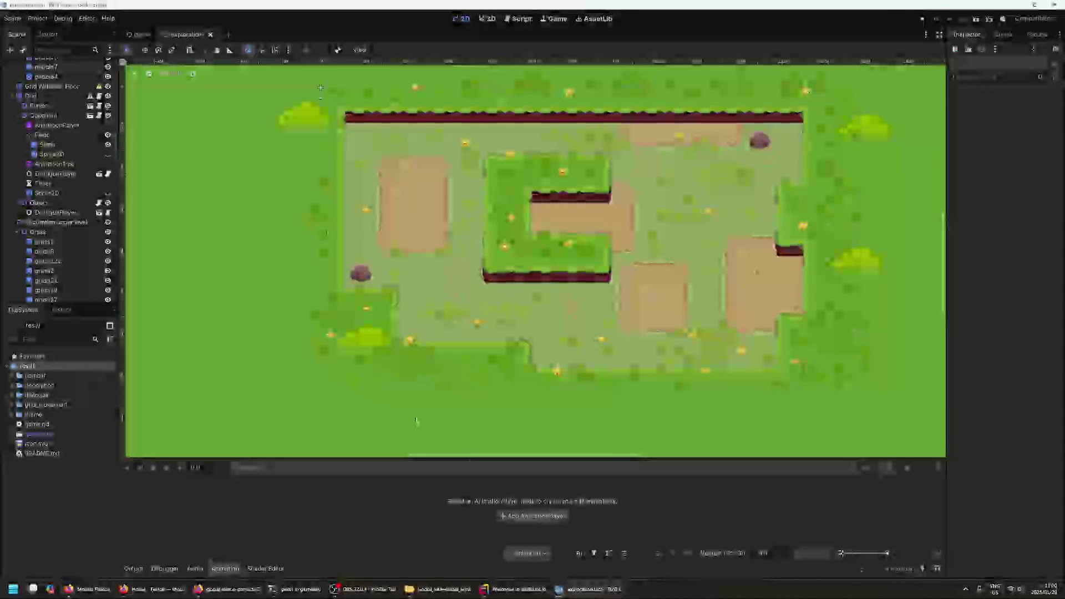
{"action": "scroll", "coordinate": [64, 214], "scroll_direction": "up", "scroll_amount": 10}
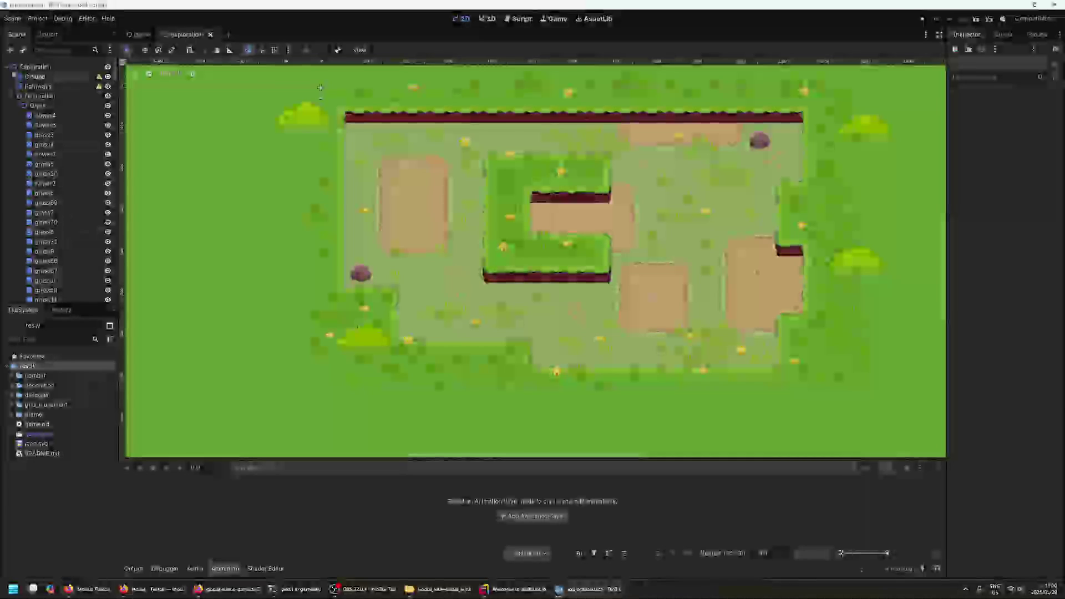
{"action": "left_click", "coordinate": [11, 96]}
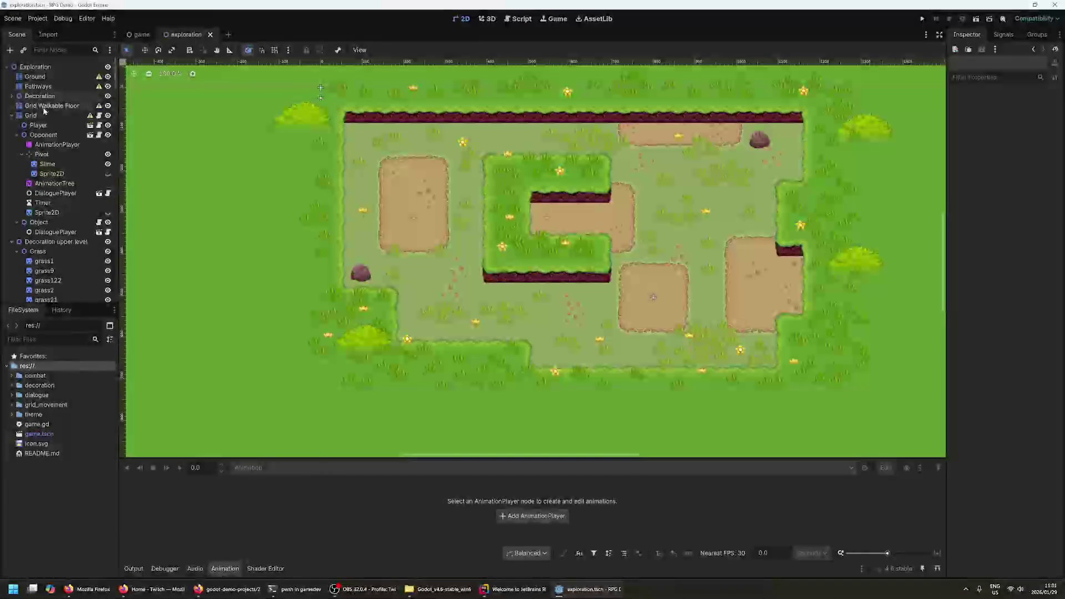
- Select the Opponent's AnimationPlayer, check its node actions, and switch to the Script editor
{"action": "left_click", "coordinate": [53, 144]}
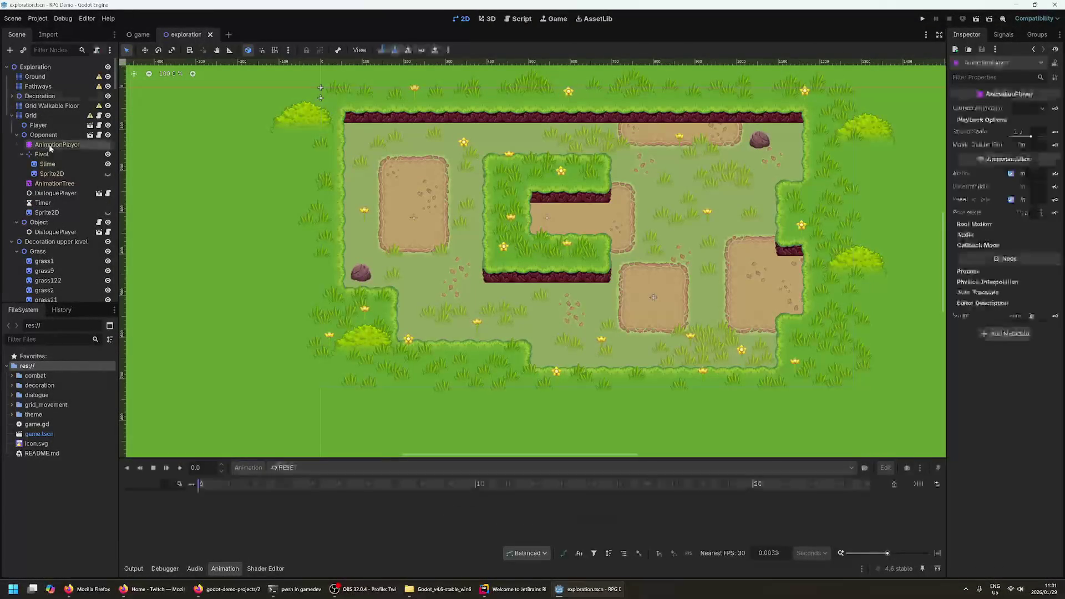
{"action": "right_click", "coordinate": [54, 147]}
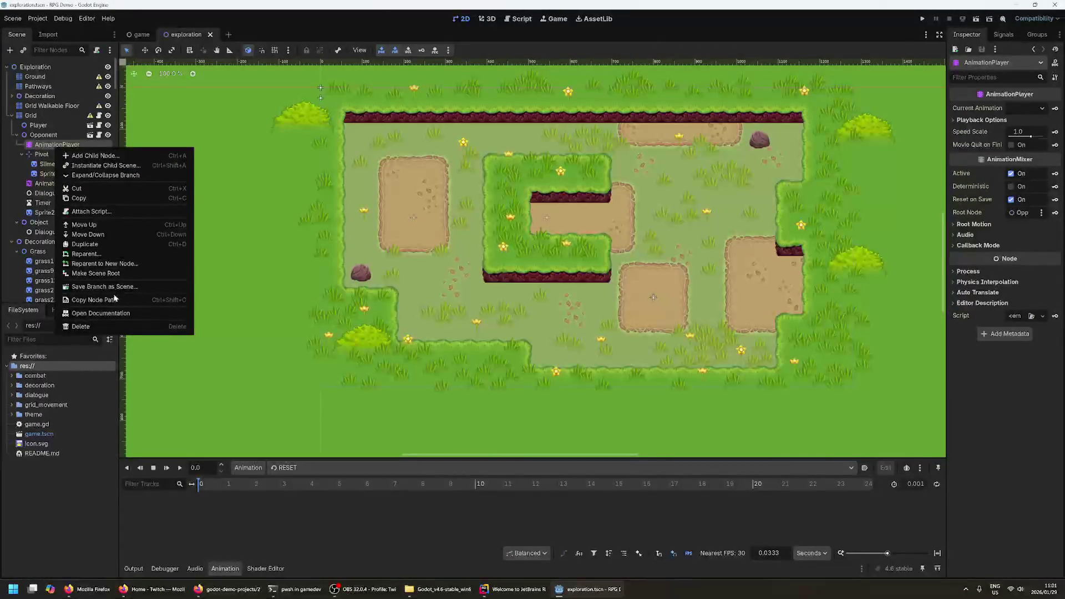
{"action": "left_click", "coordinate": [232, 54]}
{"action": "left_click", "coordinate": [518, 20]}
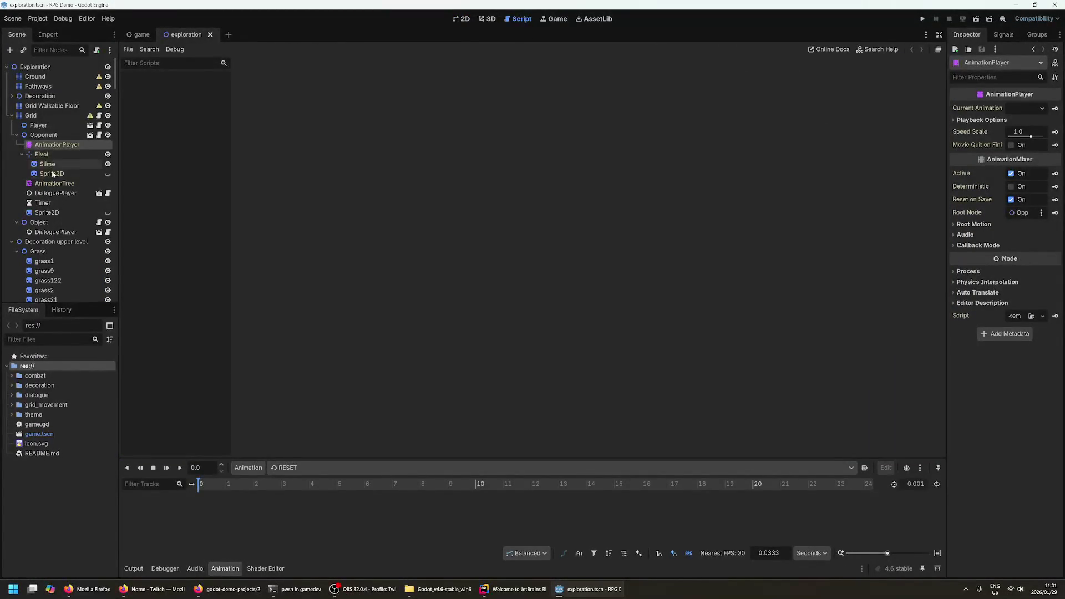
- Step down the Scene tree past the Opponent's Timer to Object's DialoguePlayer node
{"action": "left_click", "coordinate": [53, 194]}
{"action": "left_click", "coordinate": [51, 204]}
{"action": "left_click", "coordinate": [49, 213]}
{"action": "left_click", "coordinate": [40, 222]}
{"action": "left_click", "coordinate": [53, 232]}
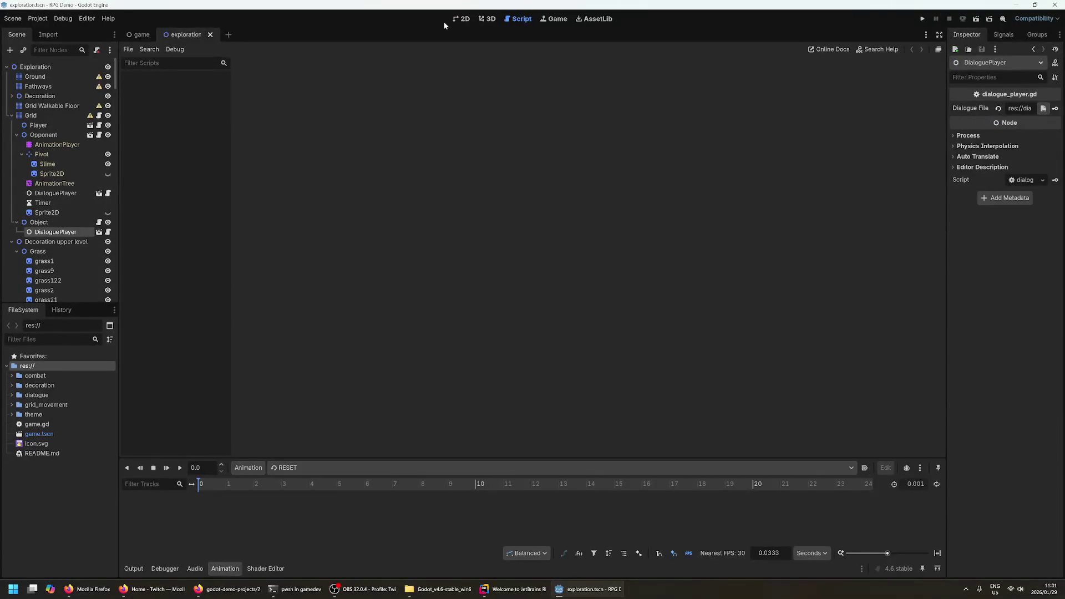
- Back in 2D, confirm the DialoguePlayer node's name unchanged and open its script
{"action": "left_click", "coordinate": [460, 19]}
{"action": "double_click", "coordinate": [56, 231]}
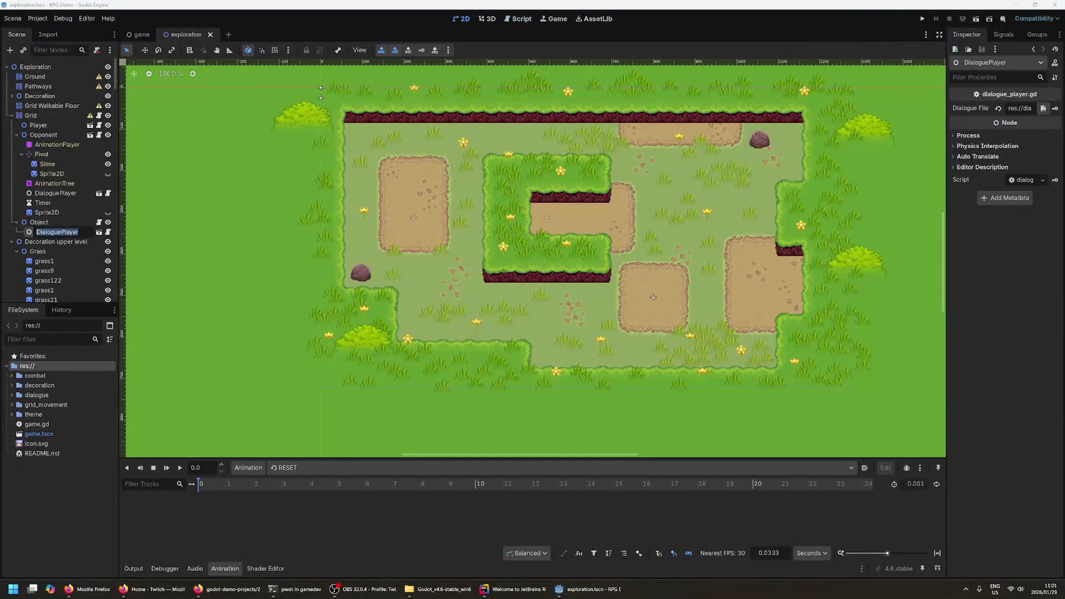
{"action": "left_click", "coordinate": [96, 233]}
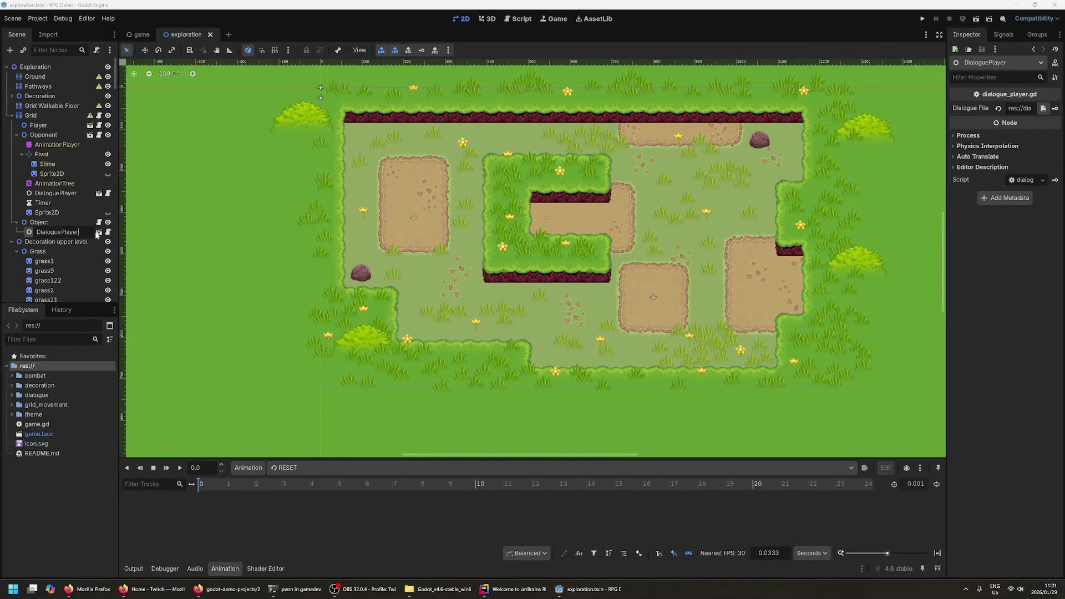
{"action": "key", "text": "Return"}
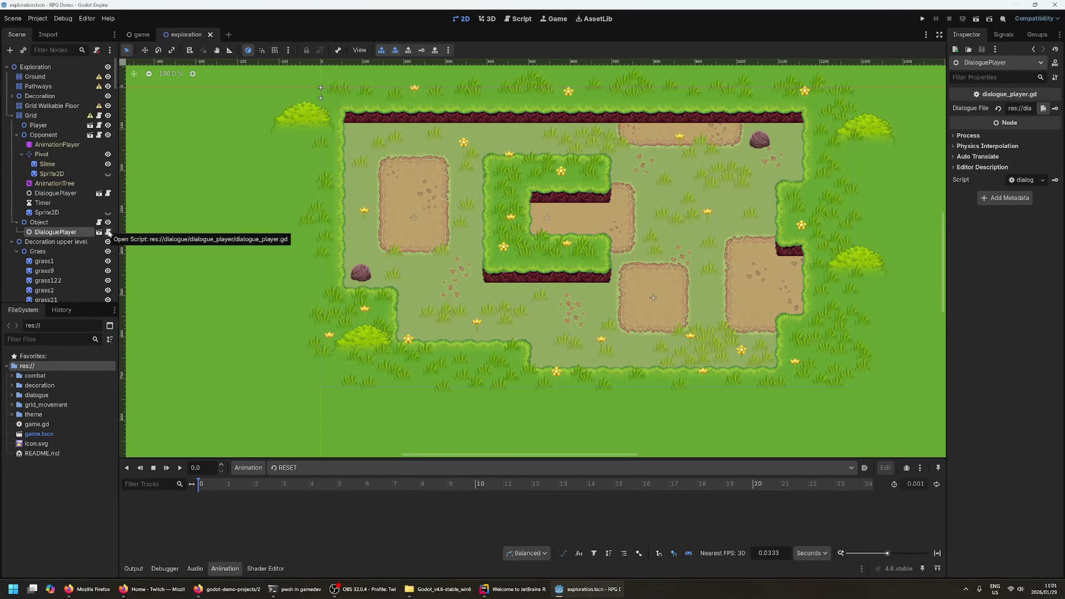
{"action": "left_click", "coordinate": [108, 232]}
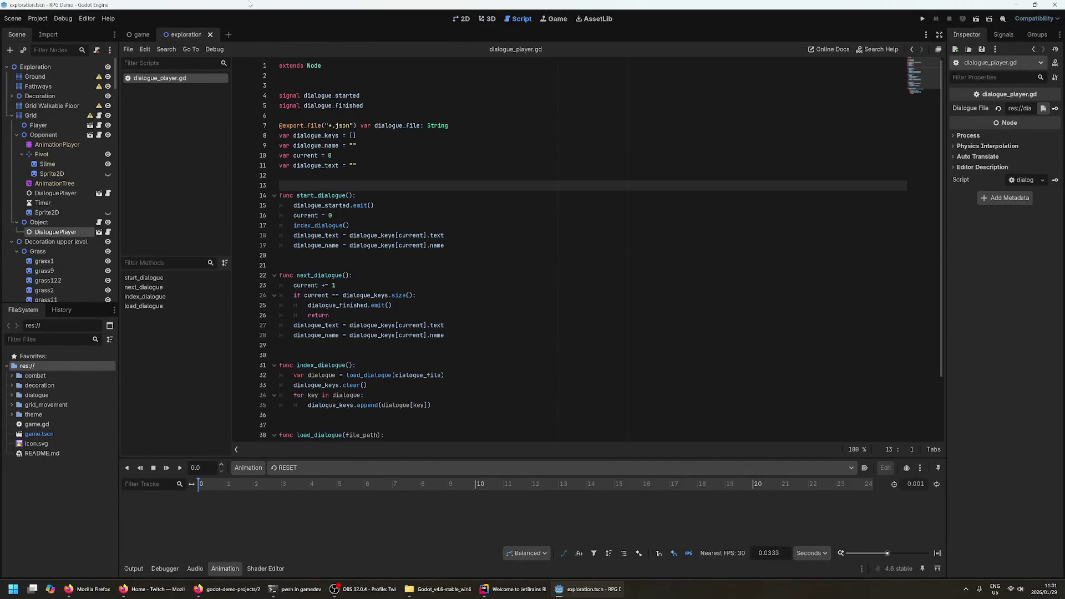
- Scroll through dialogue_player.gd and return to its opening lines
{"action": "left_click", "coordinate": [279, 175]}
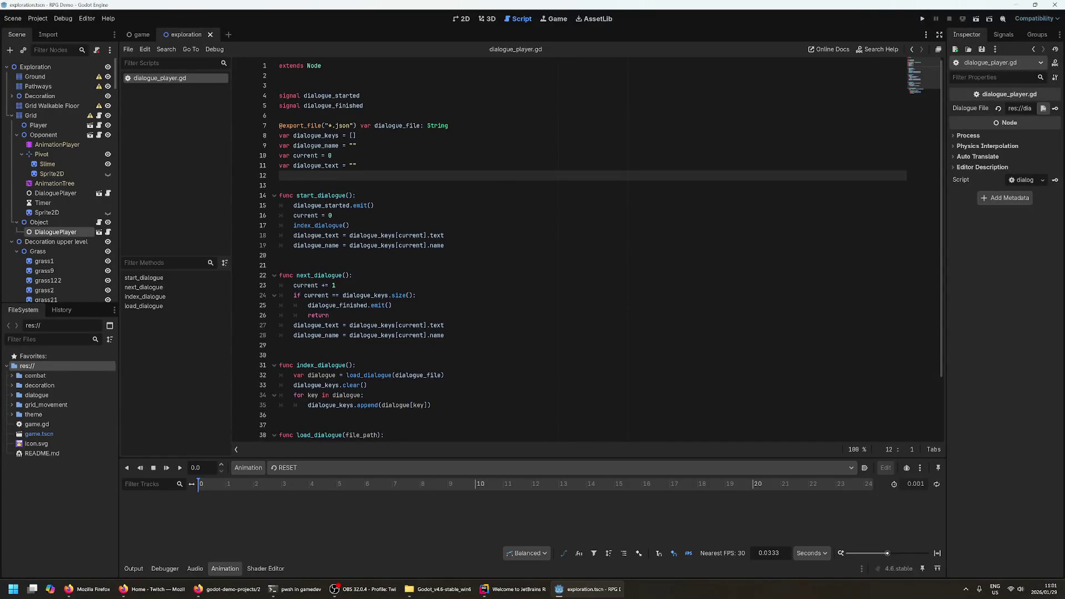
{"action": "scroll", "coordinate": [588, 249], "scroll_direction": "down", "scroll_amount": 2}
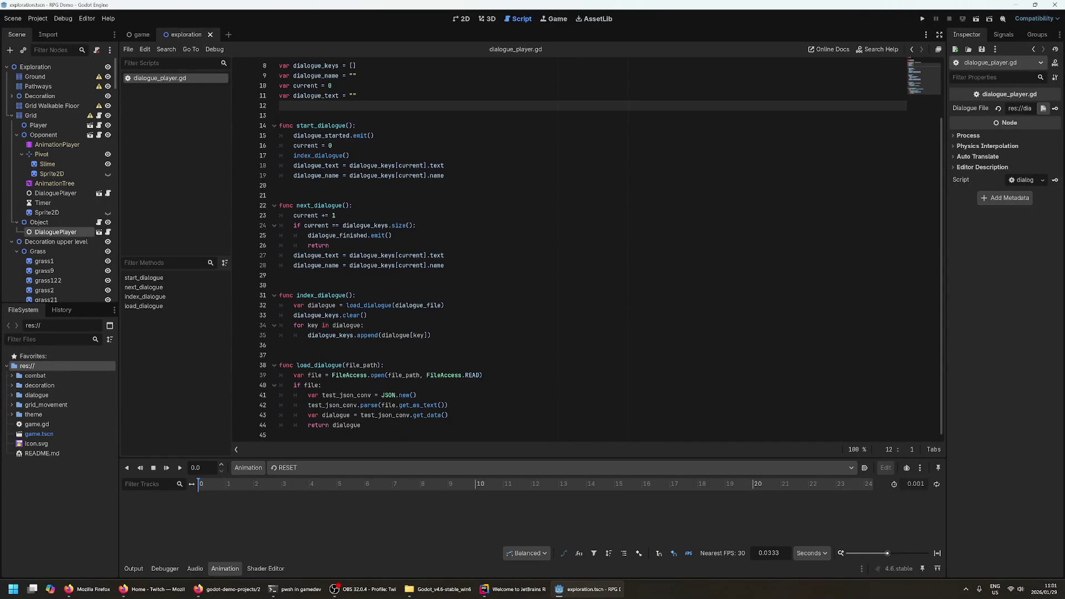
{"action": "left_click", "coordinate": [280, 275]}
{"action": "scroll", "coordinate": [279, 275], "scroll_direction": "up", "scroll_amount": 2}
{"action": "left_click", "coordinate": [279, 186]}
{"action": "left_click", "coordinate": [279, 115]}
{"action": "left_click", "coordinate": [279, 85]}
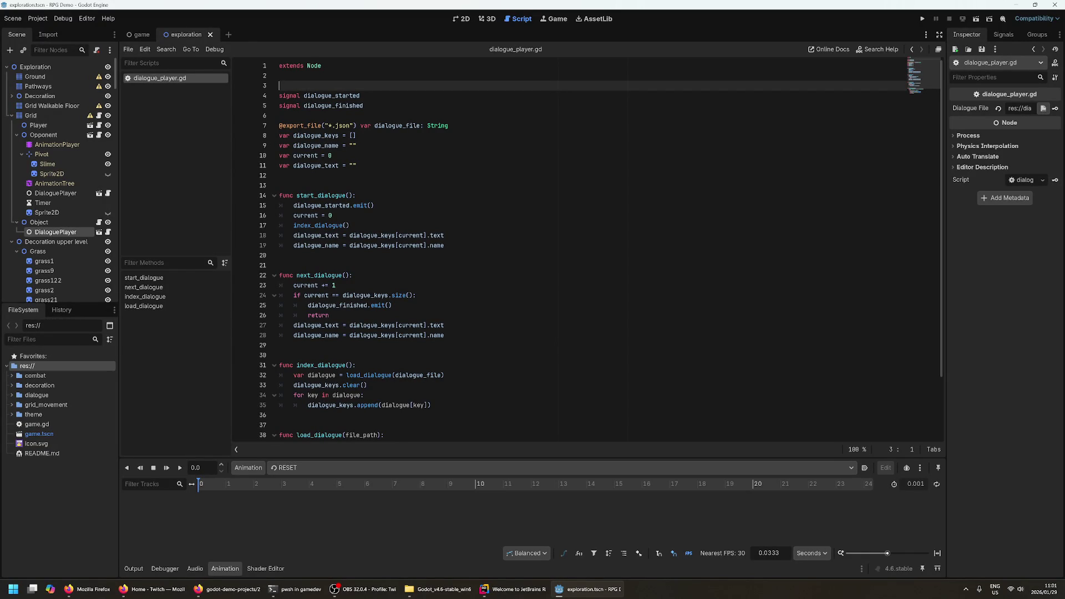
{"action": "left_click", "coordinate": [279, 66]}
{"action": "left_click", "coordinate": [279, 76]}
- Look over the dialogue_file export and the dialogue_started and dialogue_finished signals
{"action": "left_click", "coordinate": [303, 125]}
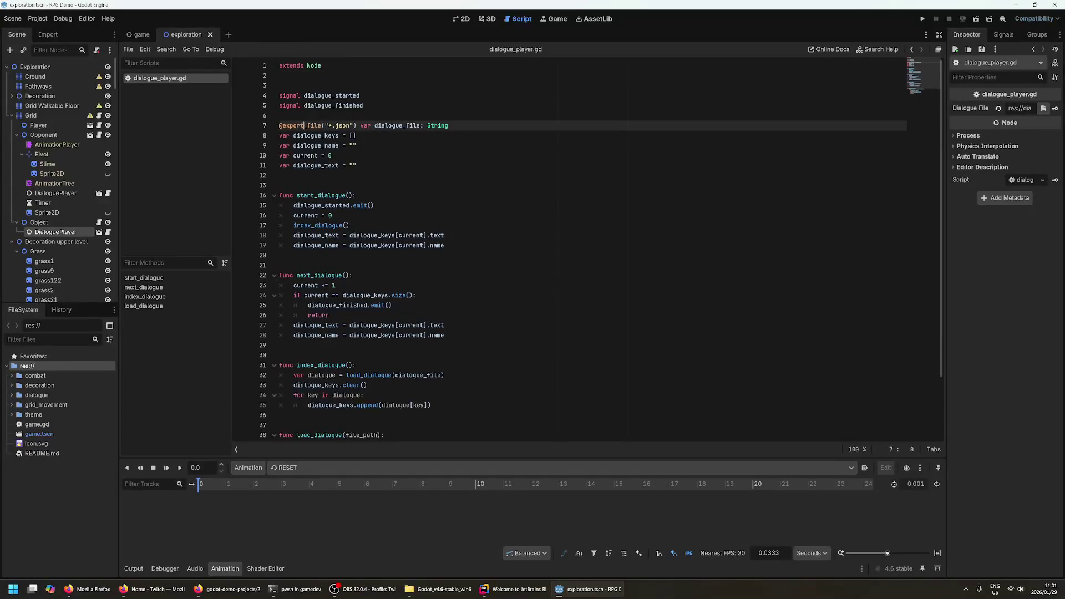
{"action": "left_click", "coordinate": [278, 95]}
{"action": "left_click", "coordinate": [279, 106]}
{"action": "left_click", "coordinate": [279, 116]}
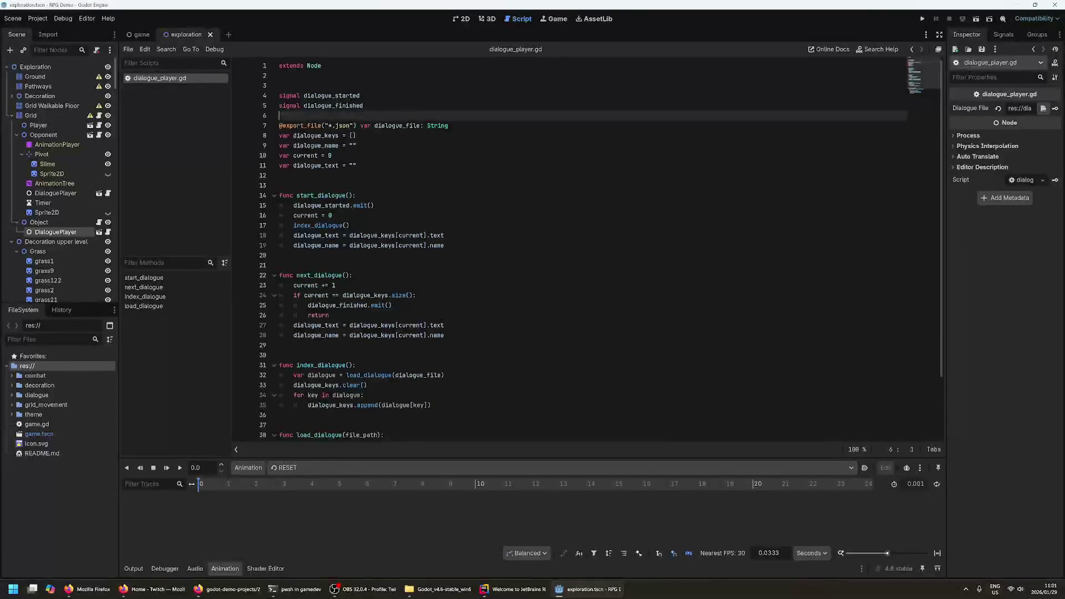
{"action": "left_click", "coordinate": [279, 175]}
{"action": "left_click", "coordinate": [279, 185]}
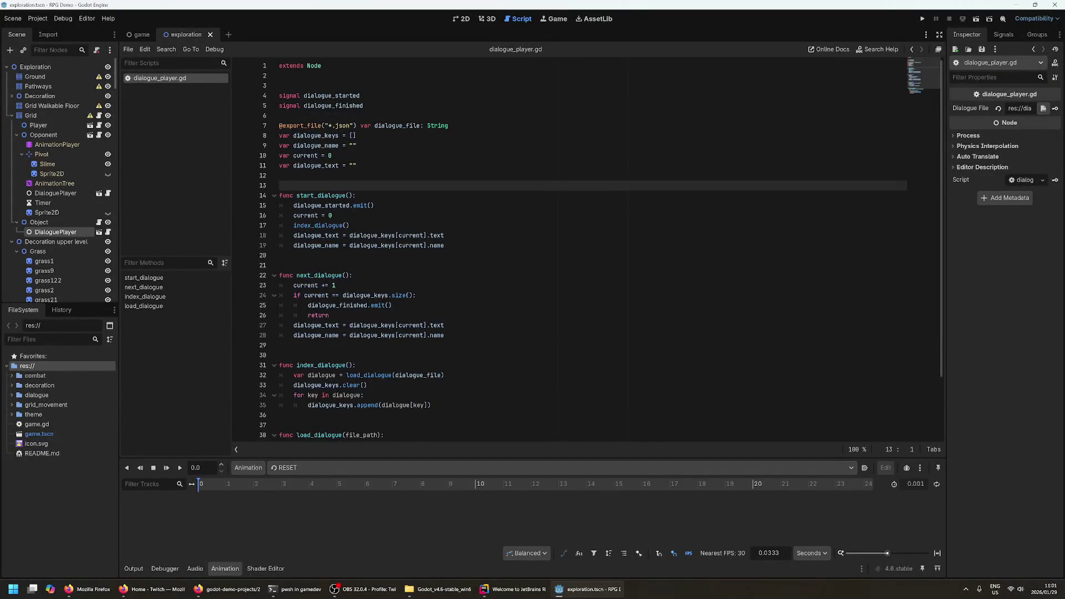
{"action": "scroll", "coordinate": [602, 248], "scroll_direction": "down", "scroll_amount": 1}
- Examine the start_dialogue function declaration on line 14
{"action": "left_click", "coordinate": [355, 165]}
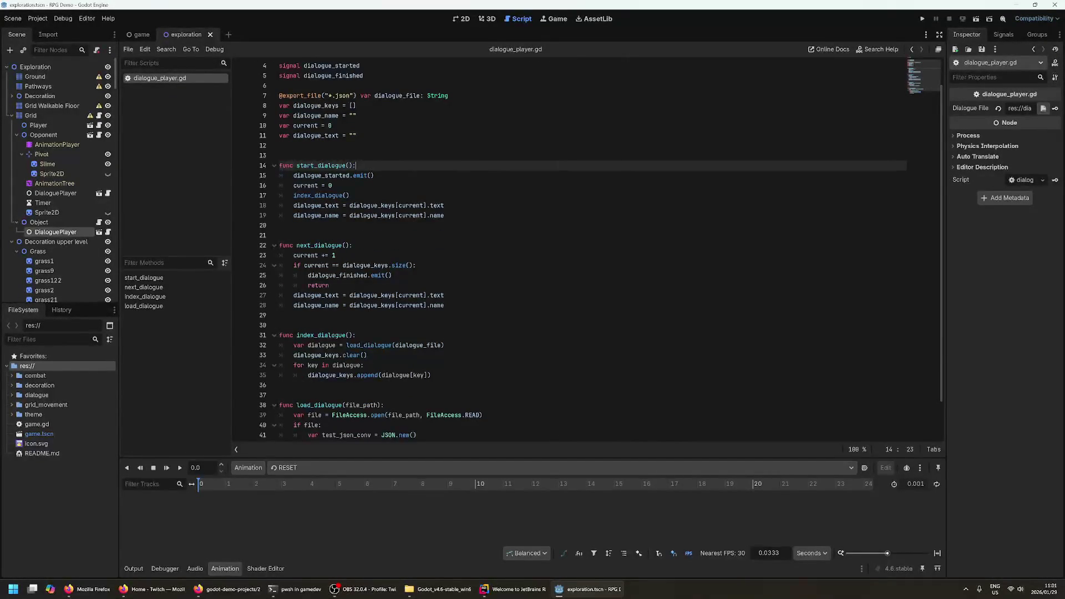
{"action": "left_click", "coordinate": [312, 165]}
{"action": "double_click", "coordinate": [286, 166]}
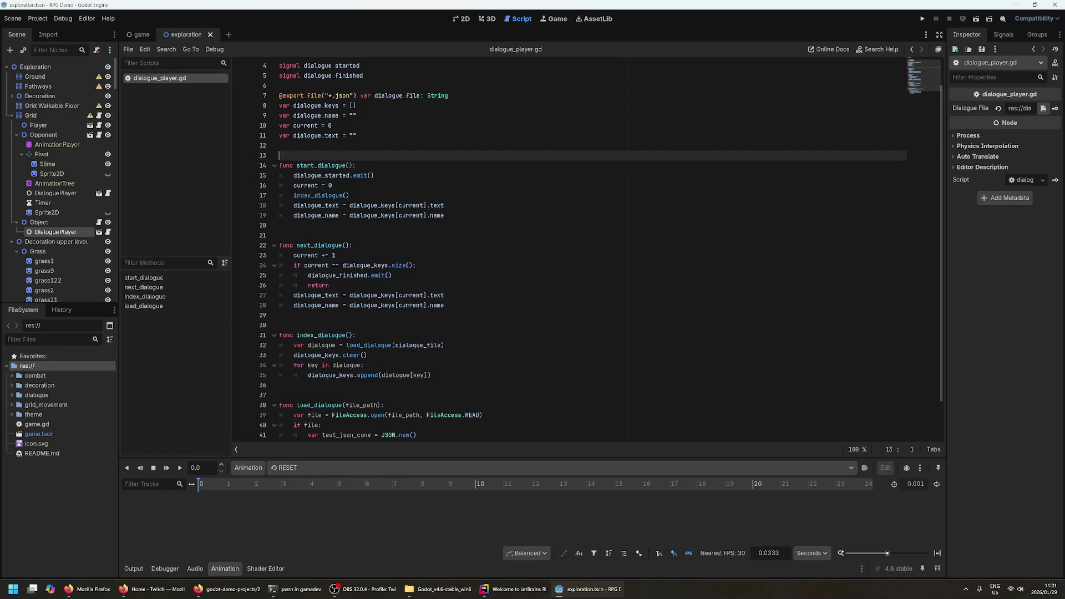
{"action": "left_click", "coordinate": [314, 165]}
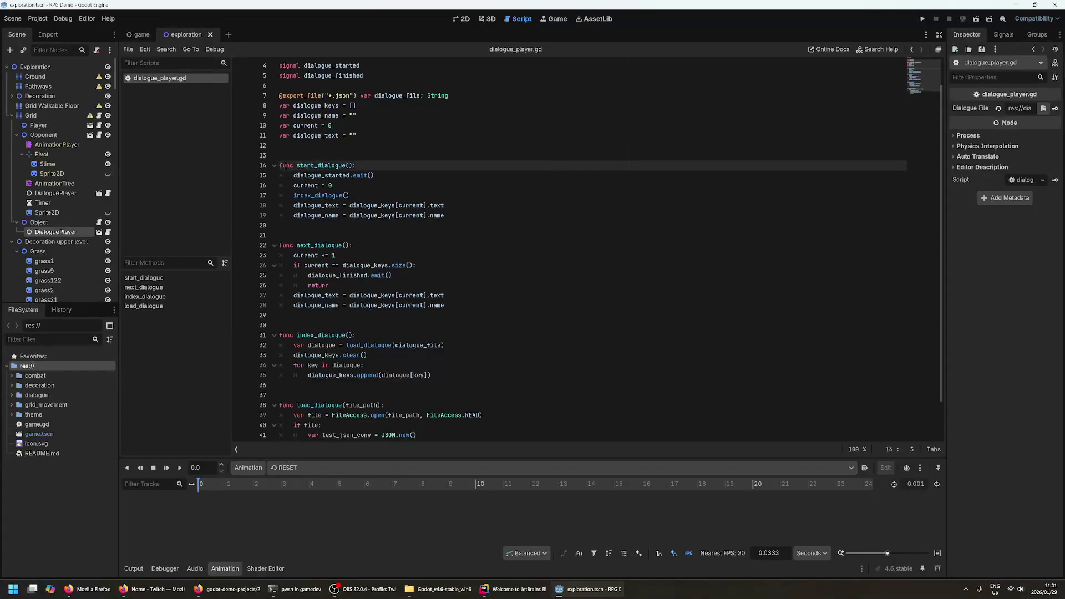
{"action": "key", "text": "Up"}
{"action": "key", "text": "Down"}
{"action": "key", "text": "Up"}
{"action": "key", "text": "Down"}
{"action": "key", "text": "Up"}
{"action": "key", "text": "Down"}
{"action": "key", "text": "Up"}
{"action": "key", "text": "Down"}
{"action": "key", "text": "Up"}
{"action": "key", "text": "Down"}
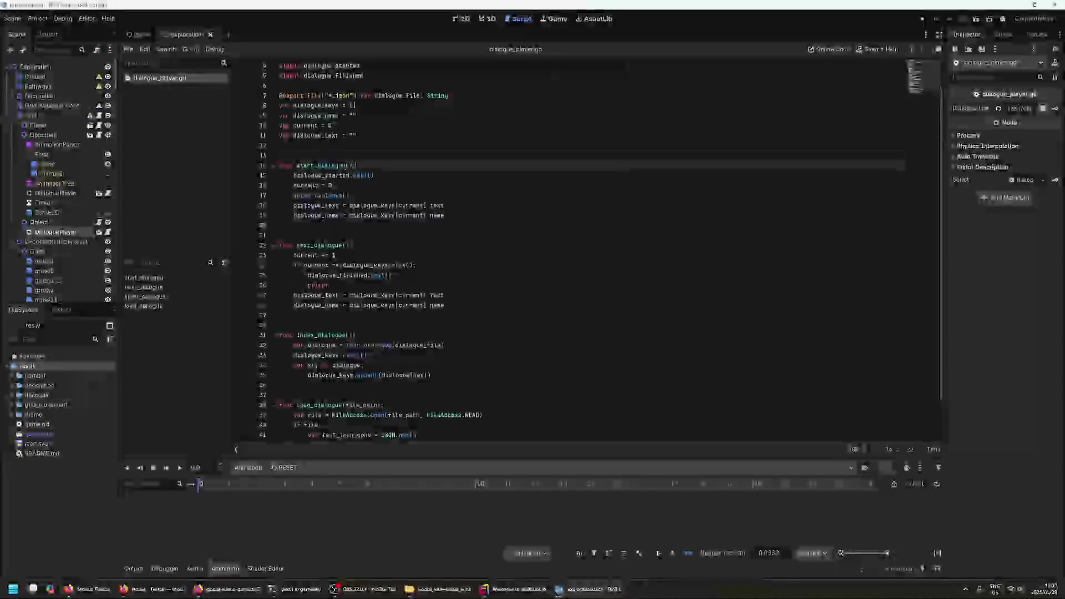
{"action": "double_click", "coordinate": [348, 166]}
{"action": "left_click", "coordinate": [348, 165]}
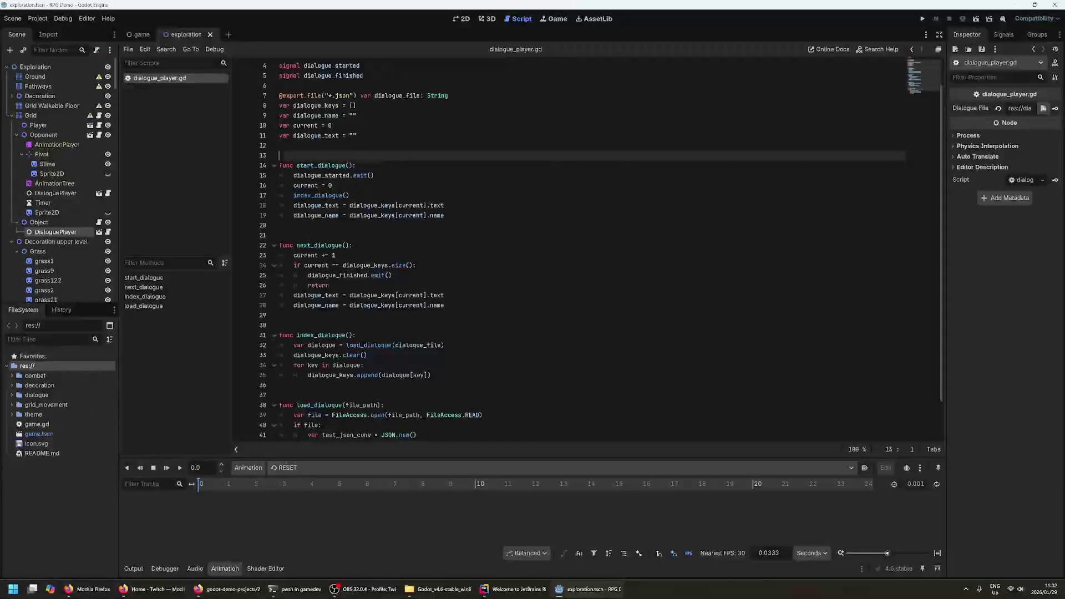
- Check the dialogue_started emit, scroll to load_dialogue's return on line 44, and select grass160
{"action": "left_click", "coordinate": [279, 155]}
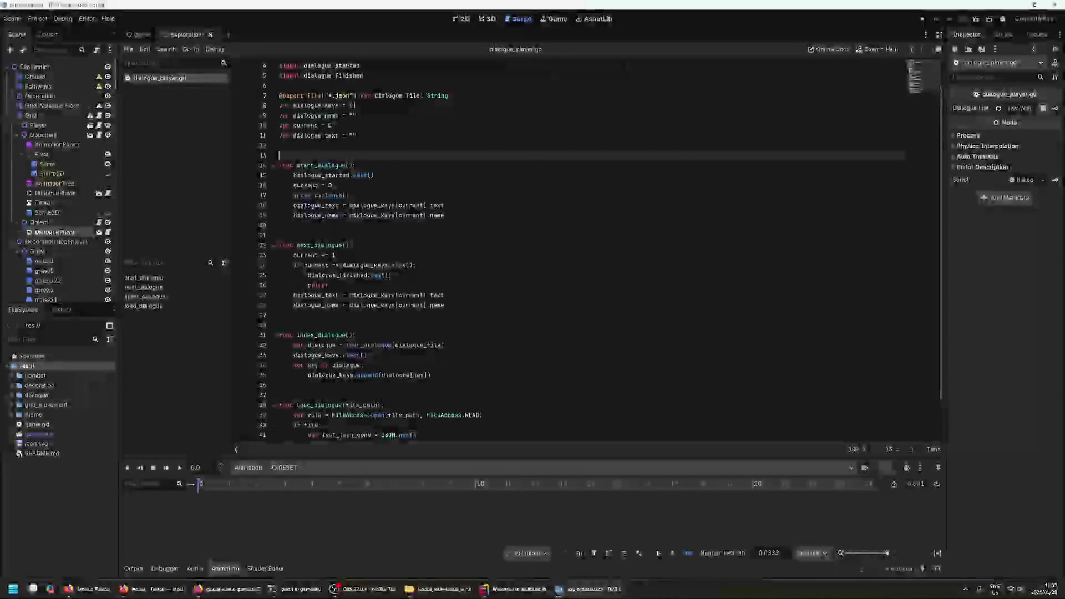
{"action": "left_click", "coordinate": [353, 175]}
{"action": "key", "text": "Up"}
{"action": "key", "text": "Up"}
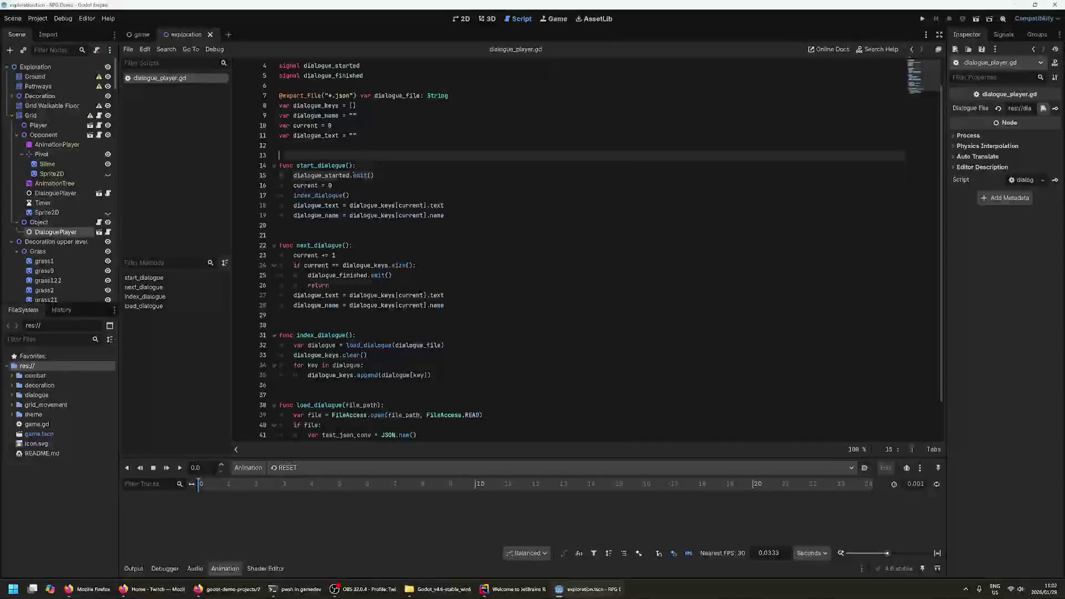
{"action": "scroll", "coordinate": [533, 250], "scroll_direction": "down", "scroll_amount": 1}
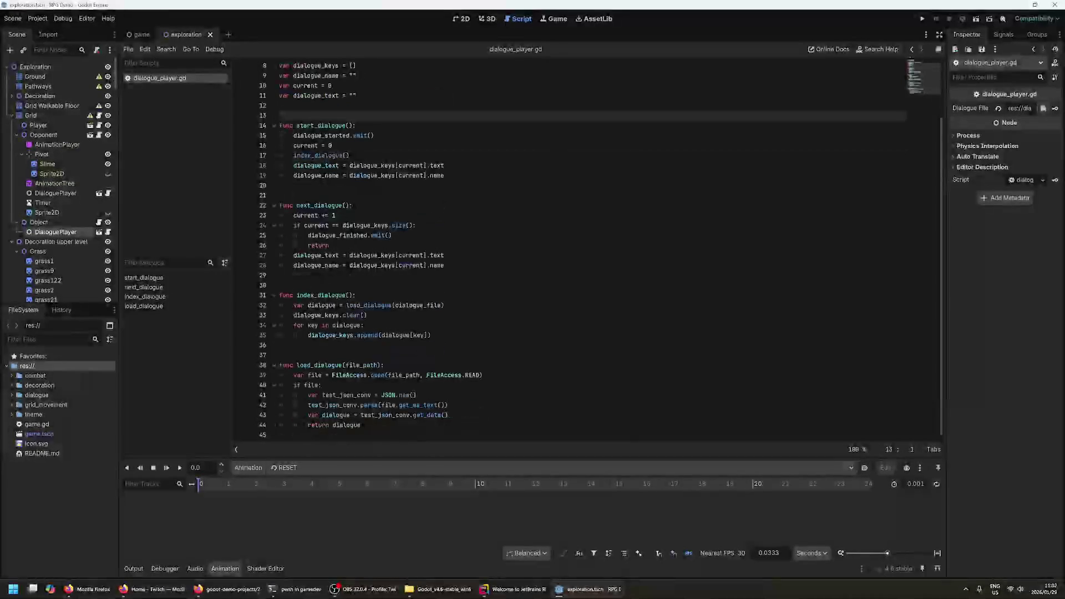
{"action": "left_click", "coordinate": [361, 425]}
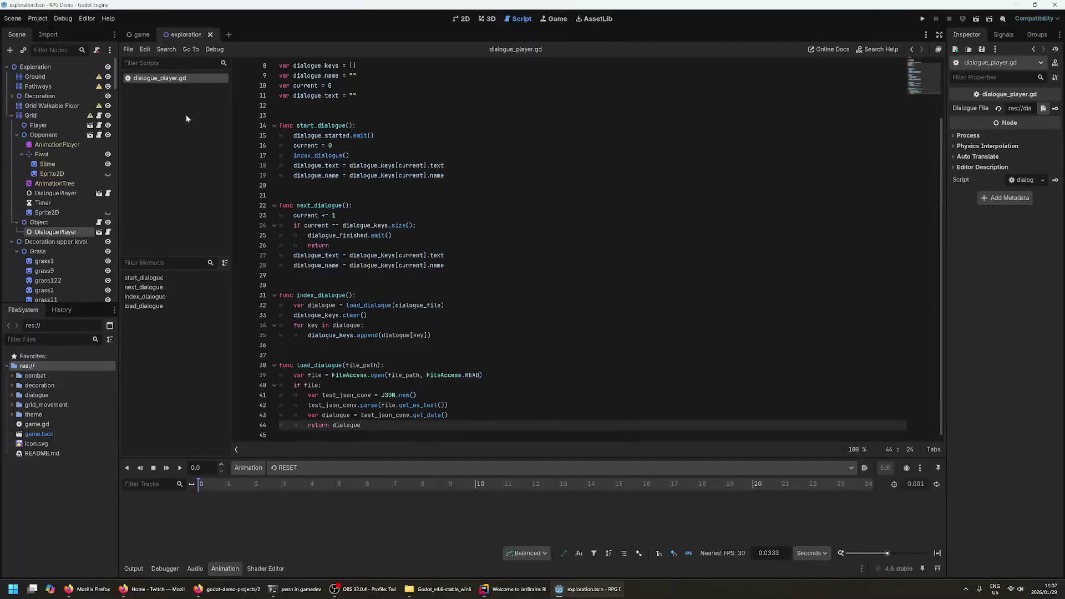
{"action": "scroll", "coordinate": [54, 255], "scroll_direction": "down", "scroll_amount": 5}
{"action": "scroll", "coordinate": [54, 254], "scroll_direction": "down", "scroll_amount": 10}
{"action": "scroll", "coordinate": [61, 222], "scroll_direction": "down", "scroll_amount": 3}
{"action": "left_click", "coordinate": [61, 198]}
{"action": "scroll", "coordinate": [61, 199], "scroll_direction": "up", "scroll_amount": 5}
{"action": "scroll", "coordinate": [61, 199], "scroll_direction": "up", "scroll_amount": 5}
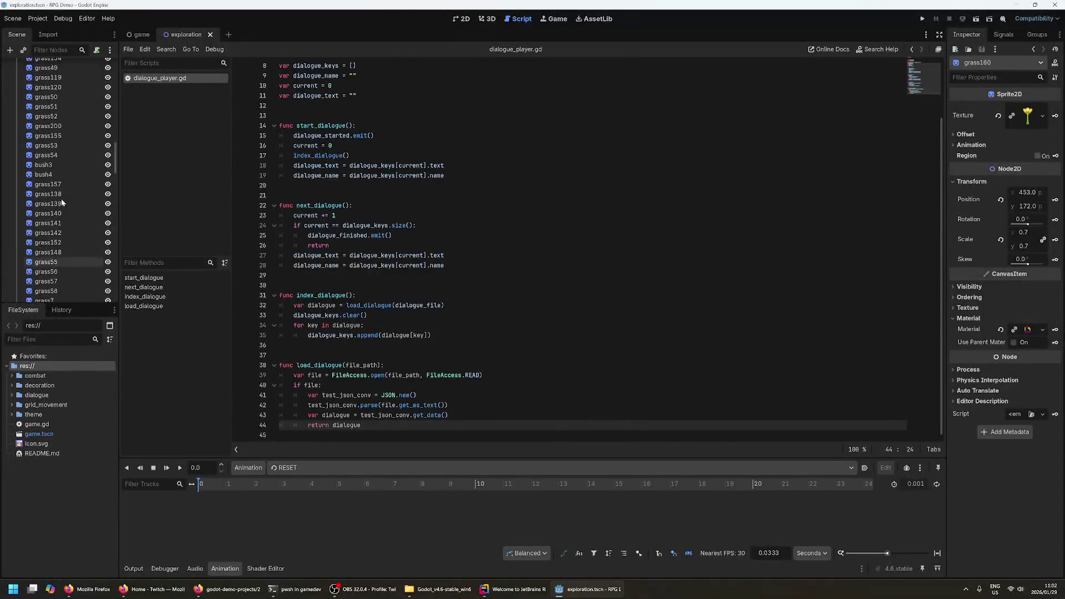
- Flip between the game and exploration scene tabs, ending on exploration
{"action": "left_click", "coordinate": [138, 34]}
{"action": "key", "text": "ctrl+Tab"}
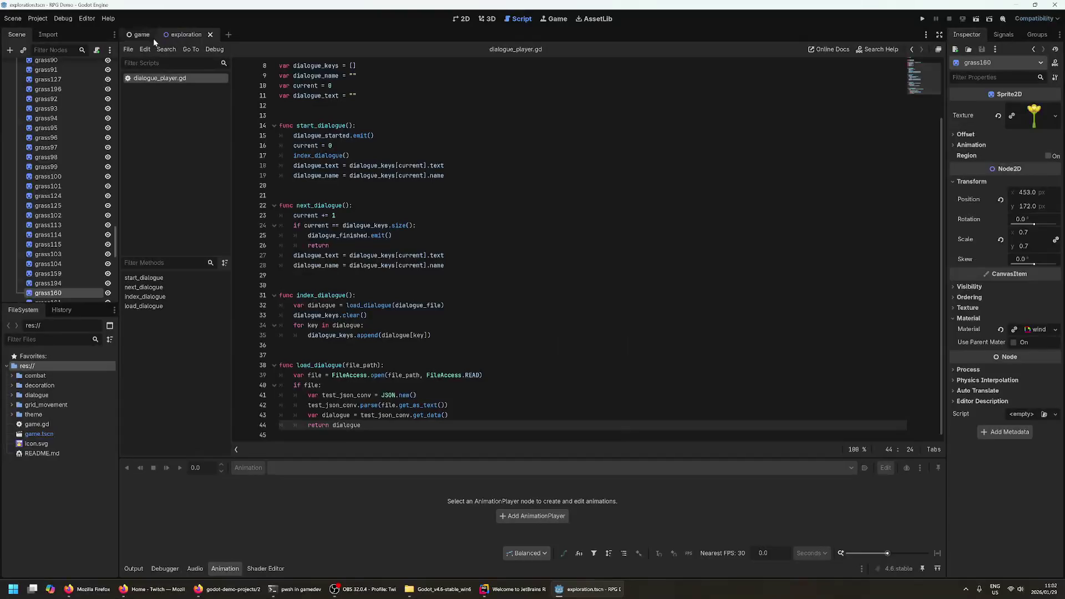
{"action": "left_click", "coordinate": [136, 37]}
{"action": "left_click", "coordinate": [188, 39]}
- In the 2D view, collapse Grass and open dialogue_player.tscn from the DialoguePlayer node
{"action": "left_click", "coordinate": [466, 20]}
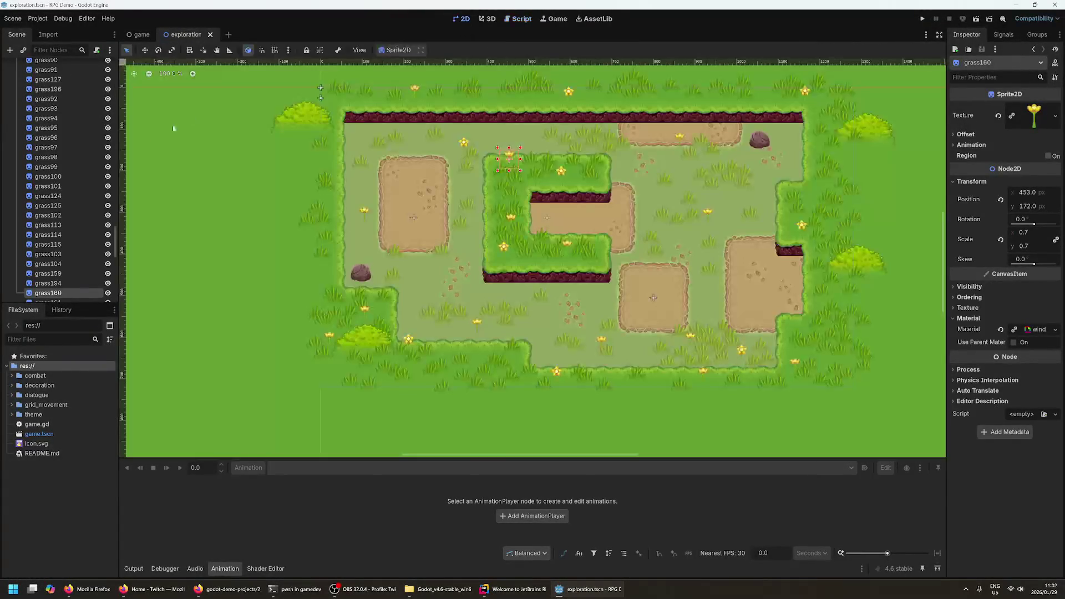
{"action": "scroll", "coordinate": [79, 170], "scroll_direction": "up", "scroll_amount": 10}
{"action": "scroll", "coordinate": [79, 170], "scroll_direction": "up", "scroll_amount": 15}
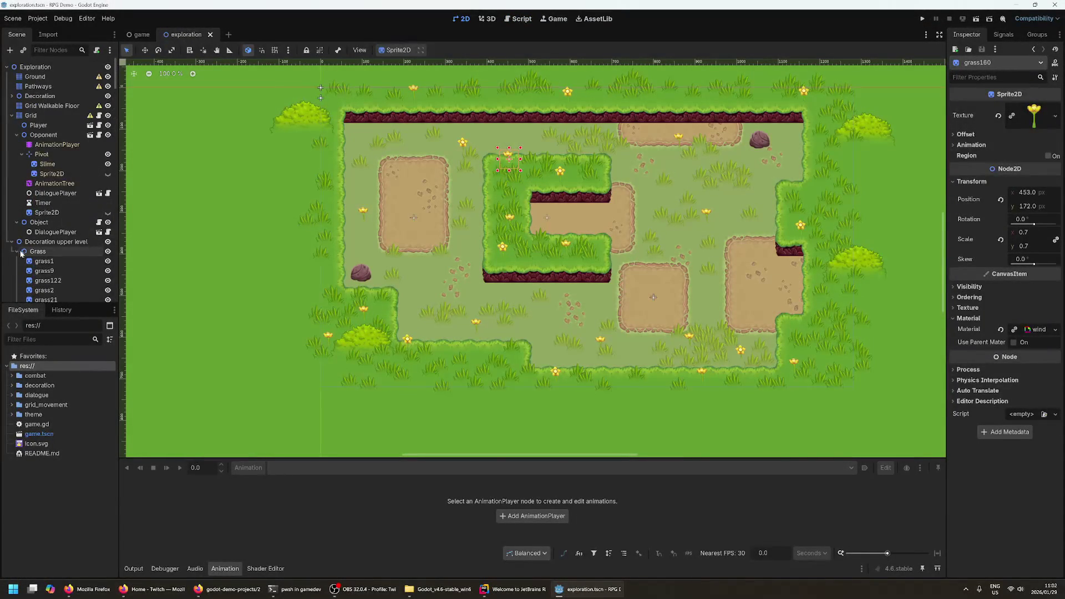
{"action": "left_click", "coordinate": [17, 251]}
{"action": "left_click", "coordinate": [38, 264]}
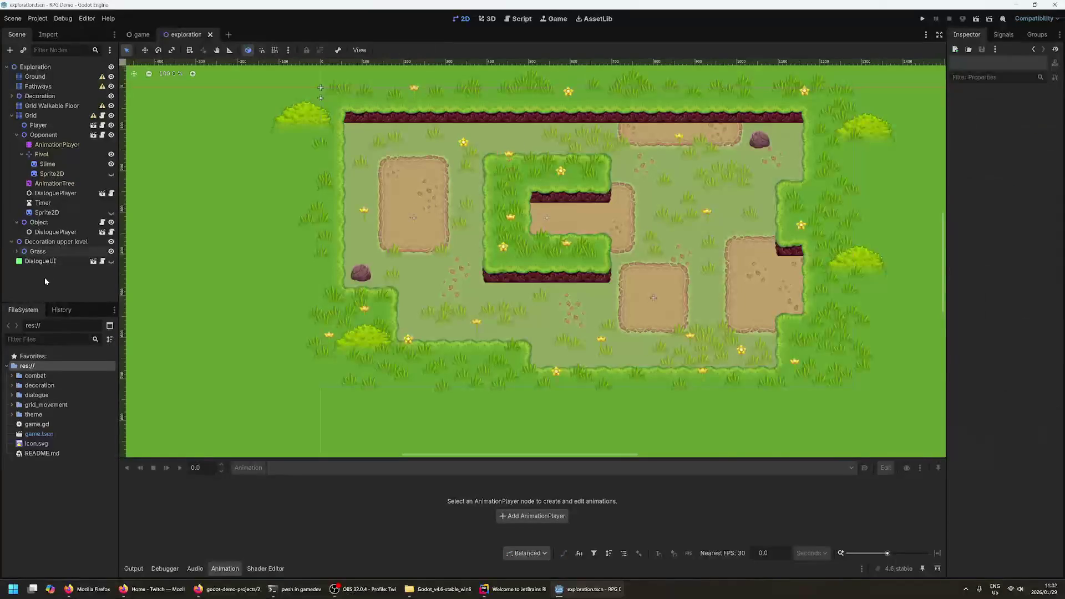
{"action": "left_click", "coordinate": [102, 232]}
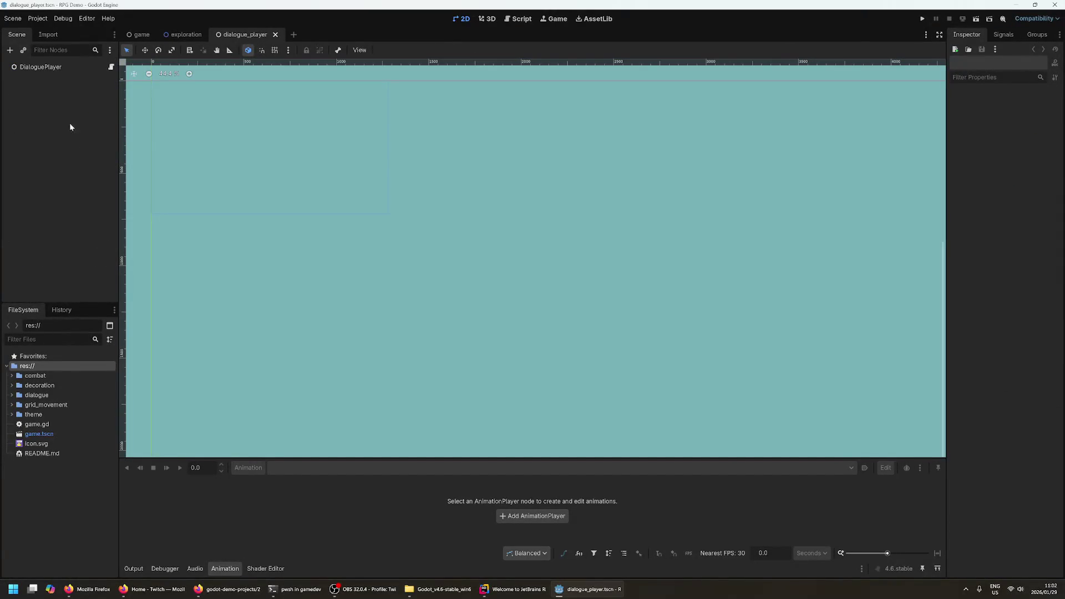
- Open the DialoguePlayer root's script and compare the dialogue_started emit with its signal declarations
{"action": "left_click", "coordinate": [51, 68]}
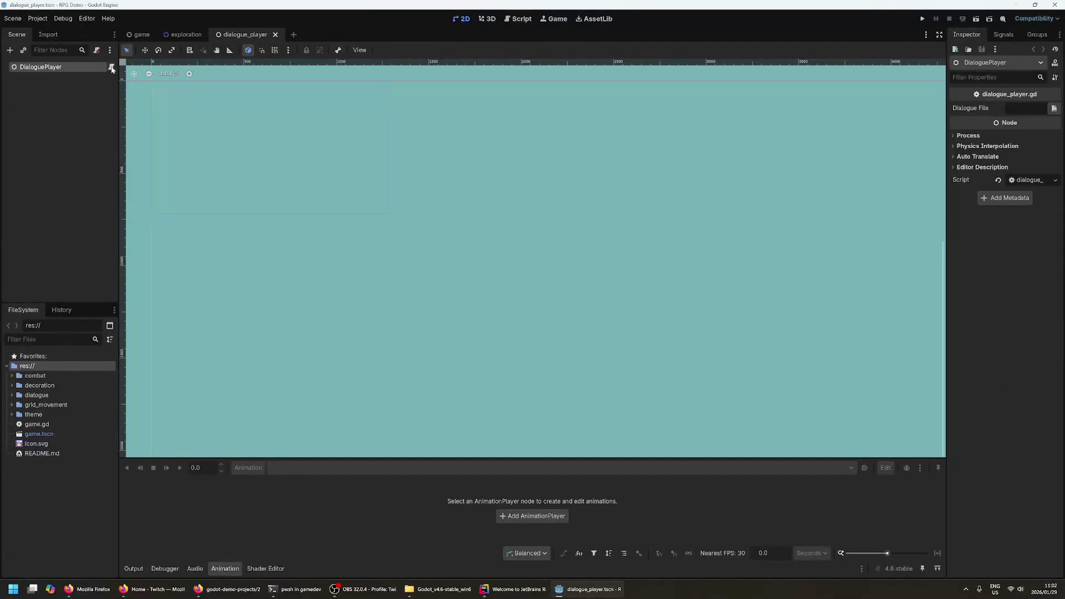
{"action": "left_click", "coordinate": [111, 67]}
{"action": "left_click", "coordinate": [283, 185]}
{"action": "scroll", "coordinate": [283, 186], "scroll_direction": "up", "scroll_amount": 2}
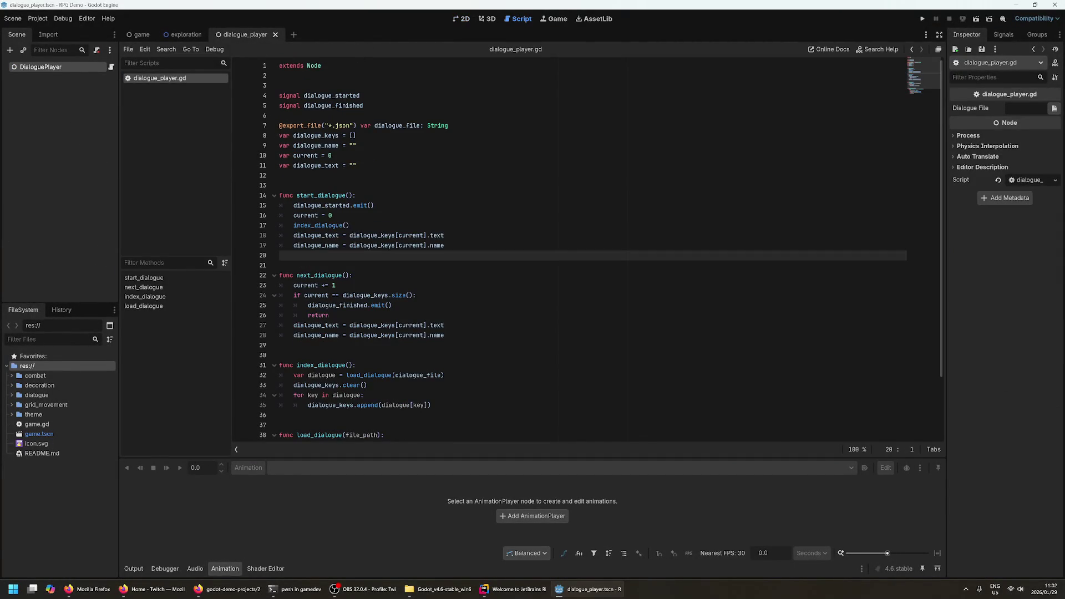
{"action": "left_click", "coordinate": [295, 205]}
{"action": "left_click", "coordinate": [355, 205]}
{"action": "double_click", "coordinate": [331, 95]}
{"action": "left_click", "coordinate": [318, 96]}
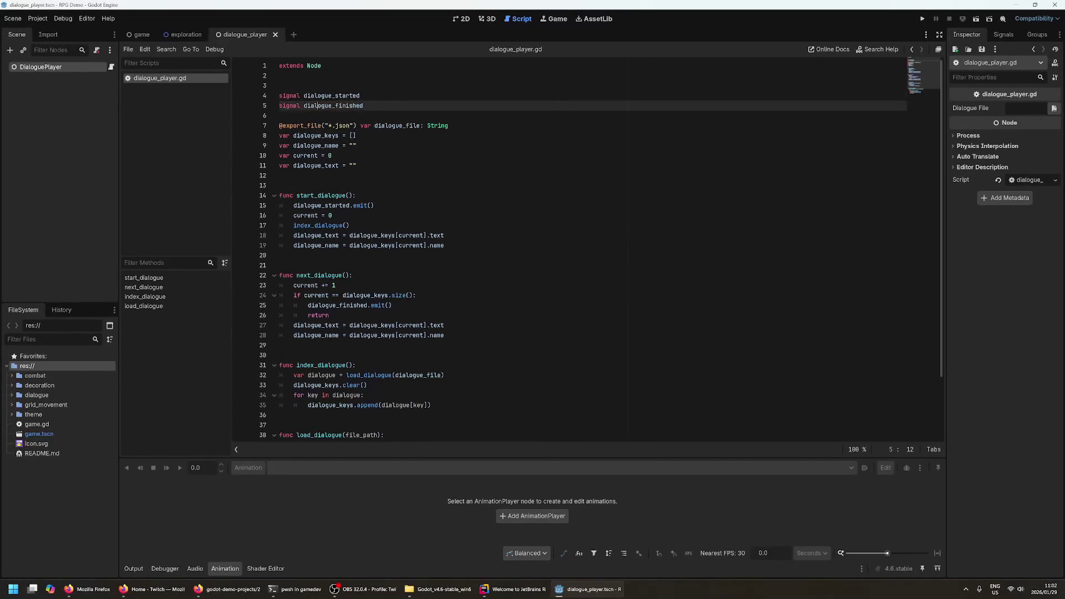
{"action": "left_click", "coordinate": [314, 106]}
{"action": "left_click", "coordinate": [361, 205]}
- Skim the rest of dialogue_player.gd, then close the dialogue_player scene tab
{"action": "left_click", "coordinate": [279, 265]}
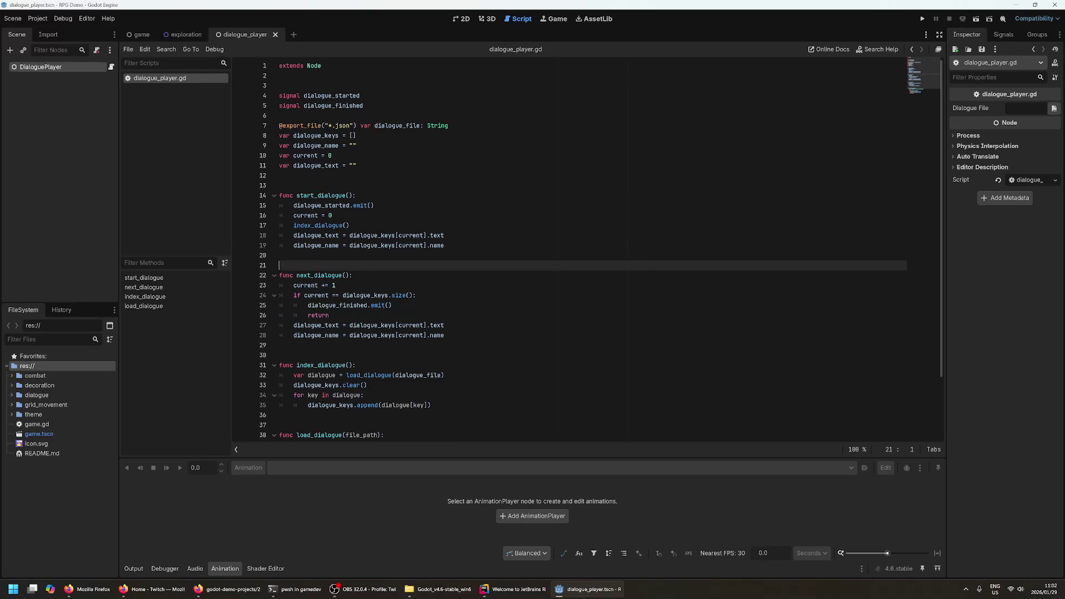
{"action": "scroll", "coordinate": [588, 250], "scroll_direction": "down", "scroll_amount": 2}
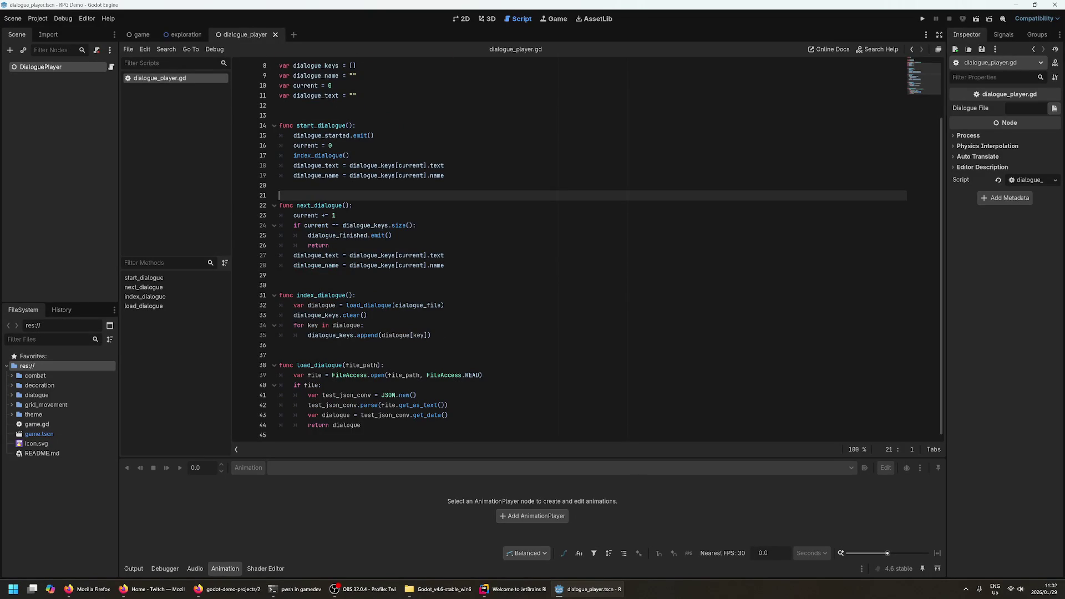
{"action": "scroll", "coordinate": [587, 249], "scroll_direction": "up", "scroll_amount": 2}
{"action": "left_click", "coordinate": [279, 115]}
{"action": "left_click", "coordinate": [279, 186]}
{"action": "left_click", "coordinate": [325, 205]}
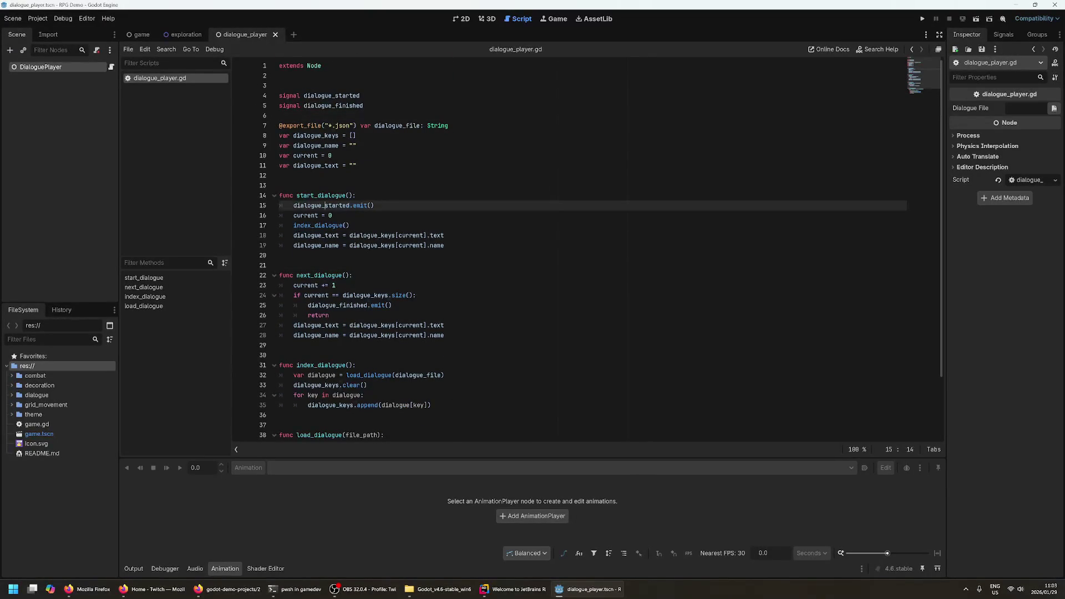
{"action": "middle_click", "coordinate": [249, 41]}
{"action": "scroll", "coordinate": [78, 181], "scroll_direction": "up", "scroll_amount": 5}
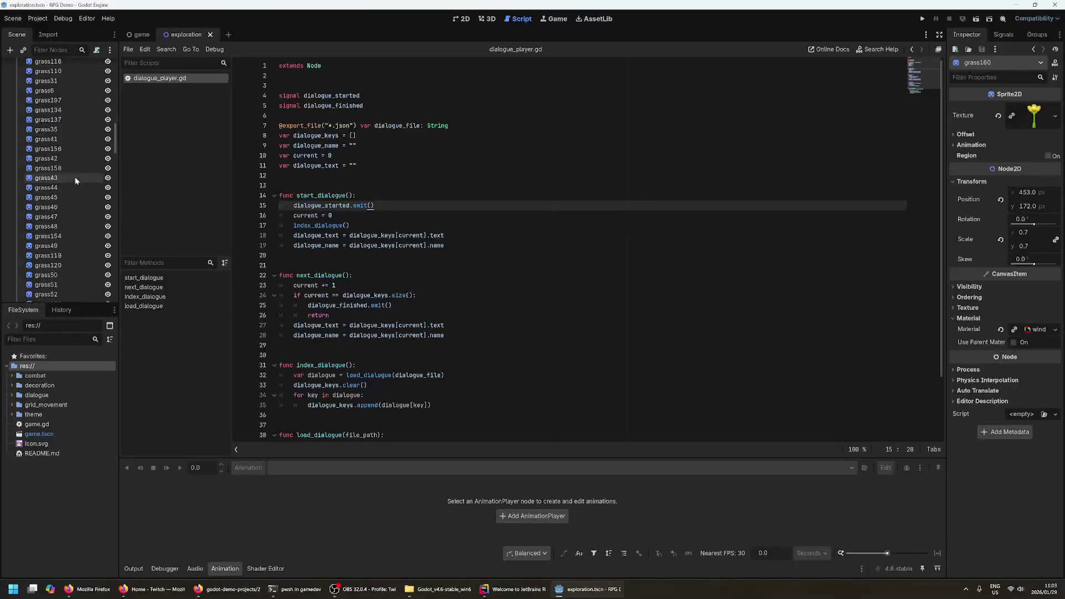
- Collapse Decoration upper level and reopen the DialoguePlayer's script
{"action": "scroll", "coordinate": [75, 181], "scroll_direction": "up", "scroll_amount": 10}
{"action": "left_click", "coordinate": [12, 242]}
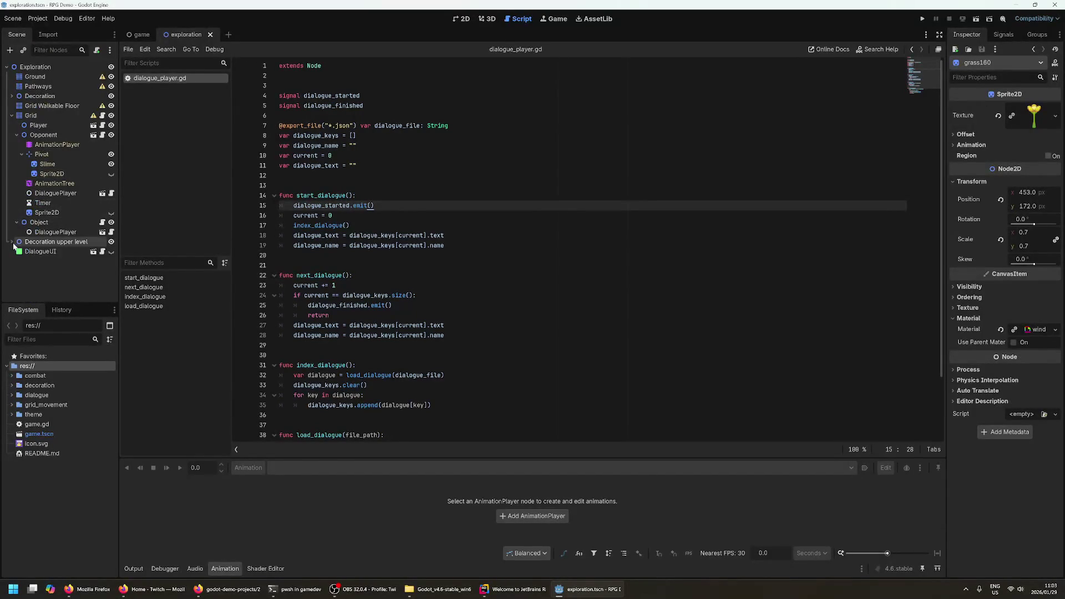
{"action": "left_click", "coordinate": [111, 193]}
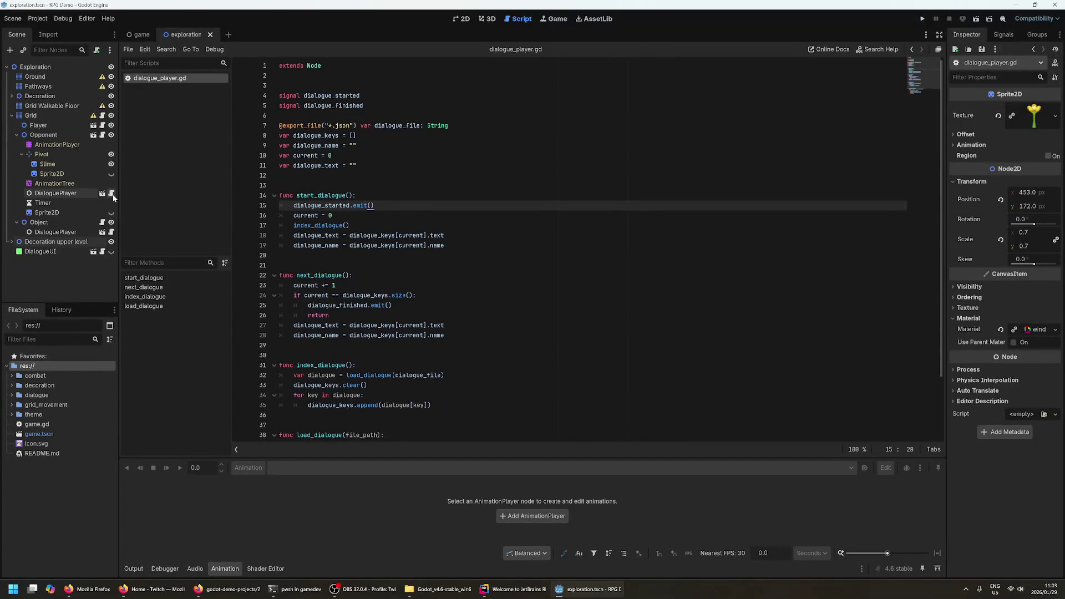
{"action": "left_click", "coordinate": [242, 174]}
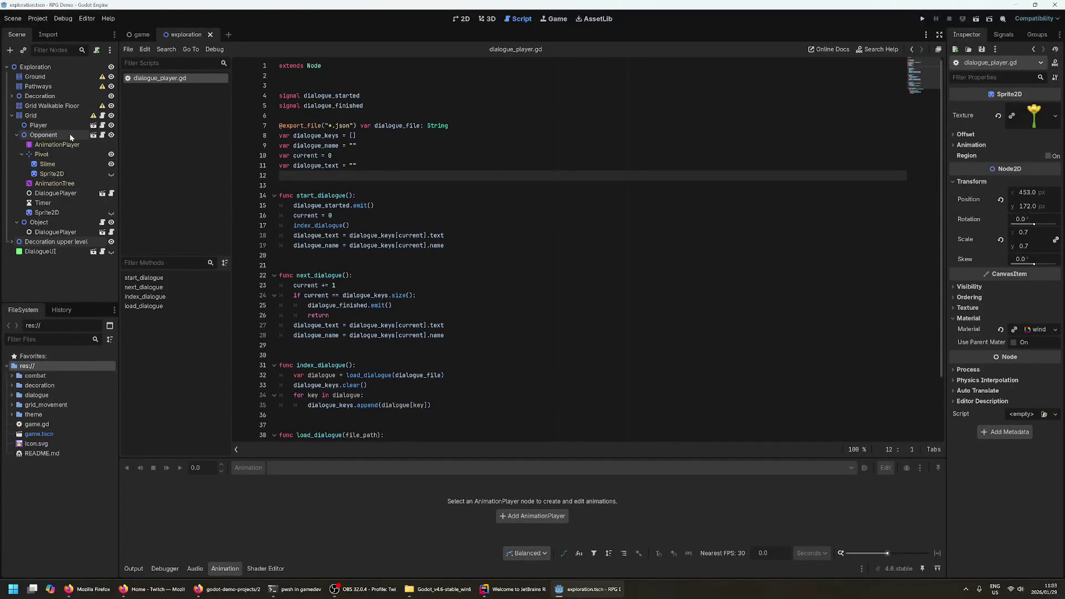
- Open the Opponent's opponent.gd script and move through its first lines
{"action": "left_click", "coordinate": [103, 135]}
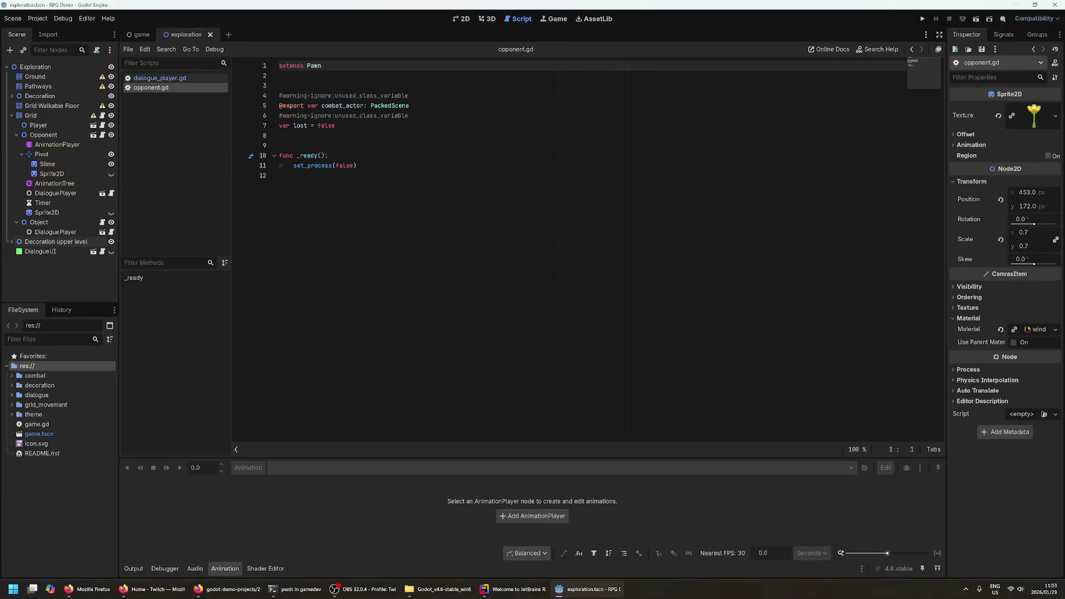
{"action": "left_click", "coordinate": [283, 135]}
{"action": "left_click", "coordinate": [280, 116]}
{"action": "left_click", "coordinate": [280, 86]}
{"action": "left_click", "coordinate": [280, 146]}
{"action": "left_click", "coordinate": [280, 175]}
{"action": "left_click", "coordinate": [280, 145]}
{"action": "left_click", "coordinate": [280, 176]}
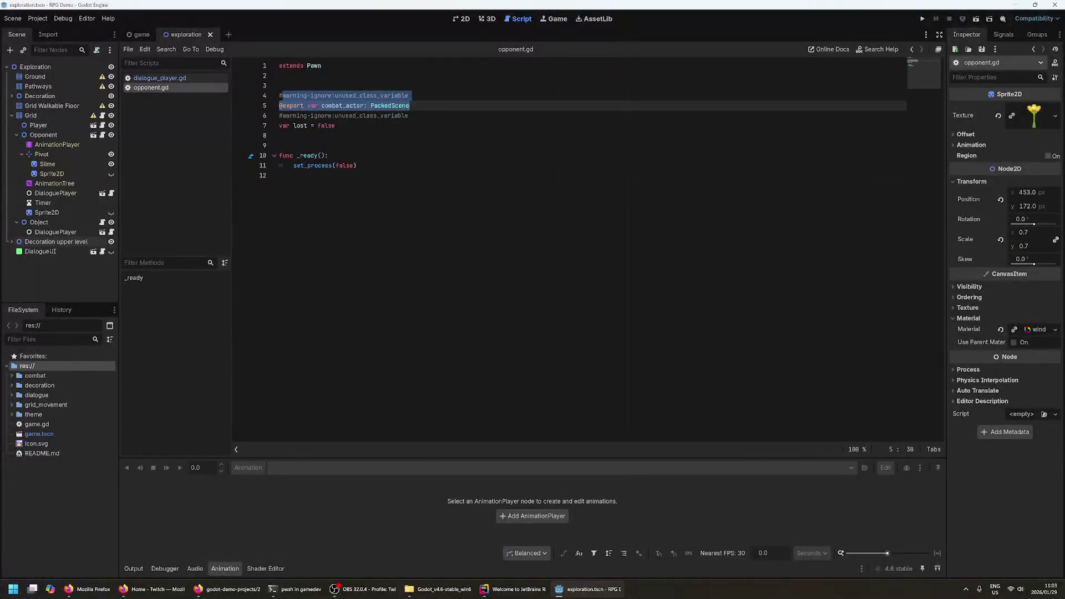
- Review the combat_actor exports and open the Node class documentation for set_process
{"action": "left_click", "coordinate": [409, 116]}
{"action": "left_click", "coordinate": [280, 145]}
{"action": "left_click", "coordinate": [294, 166]}
{"action": "left_click", "coordinate": [280, 176]}
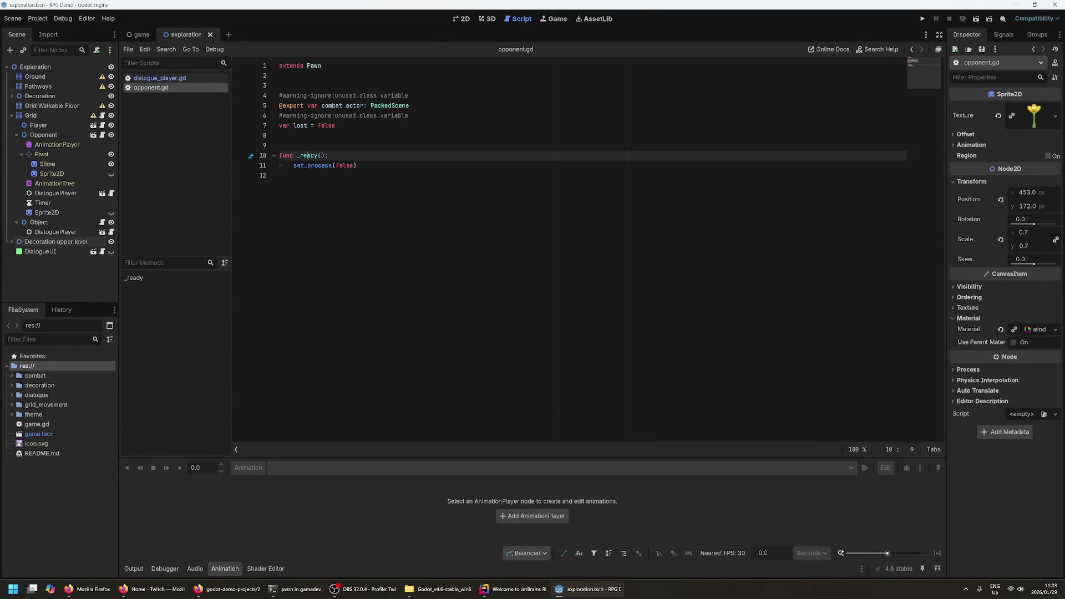
{"action": "left_click", "coordinate": [319, 166], "text": "ctrl"}
- Read the set_process description, highlighting 'callback' and the note about overriding _process()
{"action": "scroll", "coordinate": [322, 161], "scroll_direction": "up", "scroll_amount": 2}
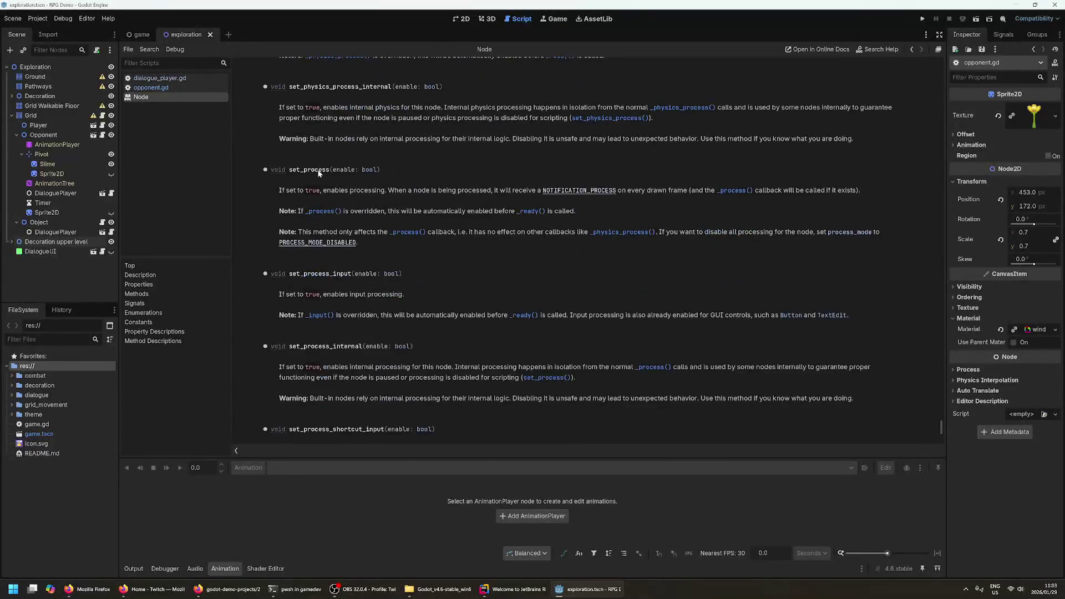
{"action": "left_click", "coordinate": [384, 192]}
{"action": "left_click_drag", "start_coordinate": [498, 190], "coordinate": [536, 190]}
{"action": "double_click", "coordinate": [768, 191]}
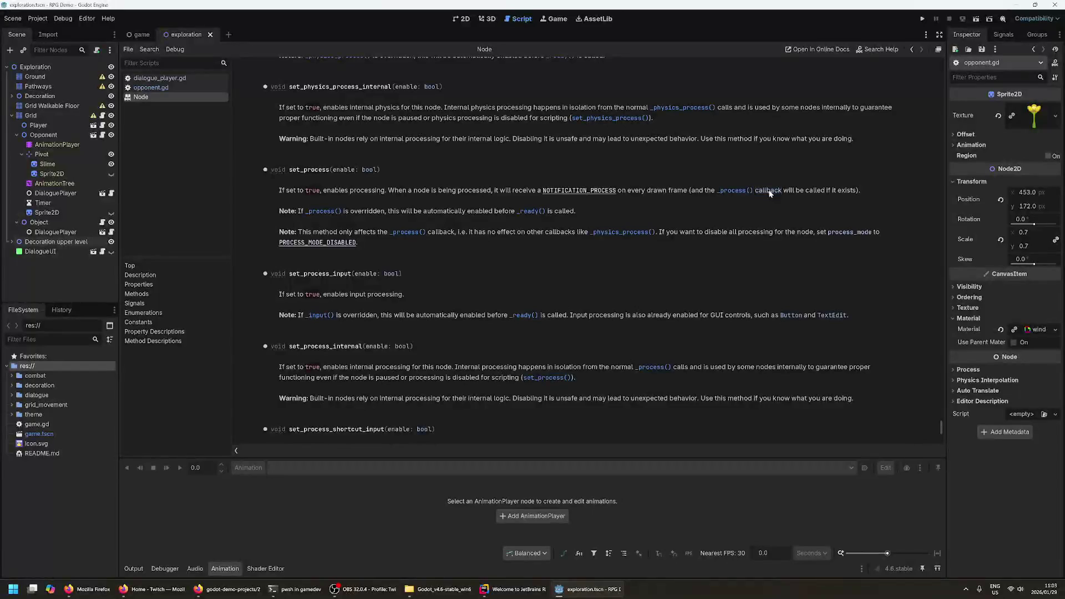
{"action": "left_click", "coordinate": [826, 193]}
{"action": "double_click", "coordinate": [470, 212]}
{"action": "triple_click", "coordinate": [470, 210]}
{"action": "left_click", "coordinate": [460, 211]}
- Scroll up to read the Node class Description, then return to dialogue_player.gd
{"action": "scroll", "coordinate": [338, 168], "scroll_direction": "up", "scroll_amount": 15}
{"action": "scroll", "coordinate": [341, 257], "scroll_direction": "up", "scroll_amount": 6}
{"action": "mouse_move", "coordinate": [937, 401]}
{"action": "left_mouse_down"}
{"action": "mouse_move", "coordinate": [919, 161]}
{"action": "mouse_move", "coordinate": [935, 66]}
{"action": "left_mouse_up"}
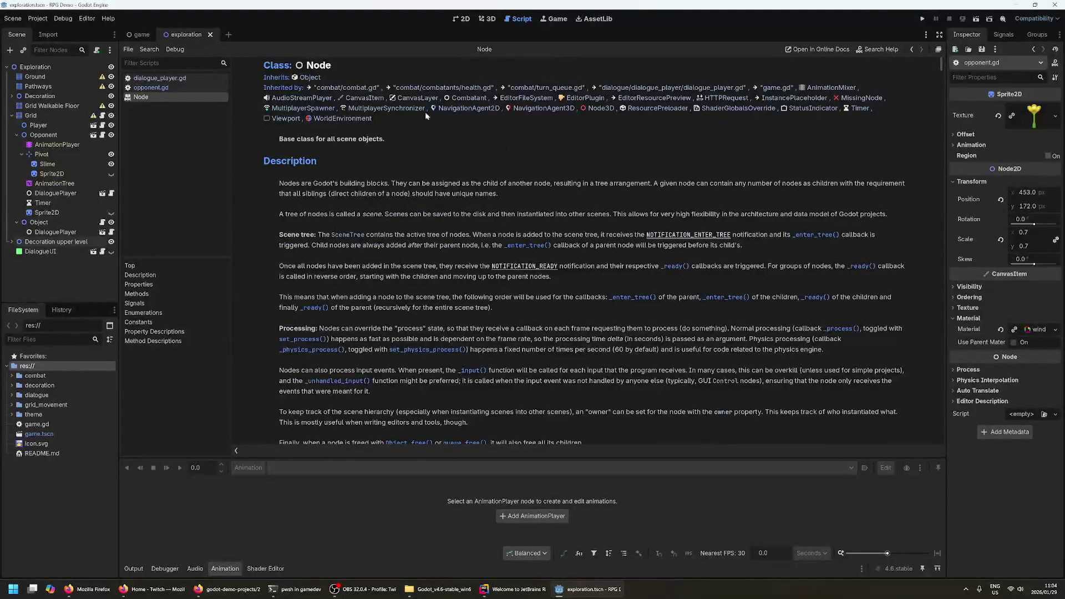
{"action": "left_click_drag", "start_coordinate": [303, 184], "coordinate": [424, 249]}
{"action": "left_click", "coordinate": [424, 248]}
{"action": "scroll", "coordinate": [470, 198], "scroll_direction": "down", "scroll_amount": 1}
{"action": "scroll", "coordinate": [470, 198], "scroll_direction": "up", "scroll_amount": 1}
{"action": "scroll", "coordinate": [391, 173], "scroll_direction": "down", "scroll_amount": 1}
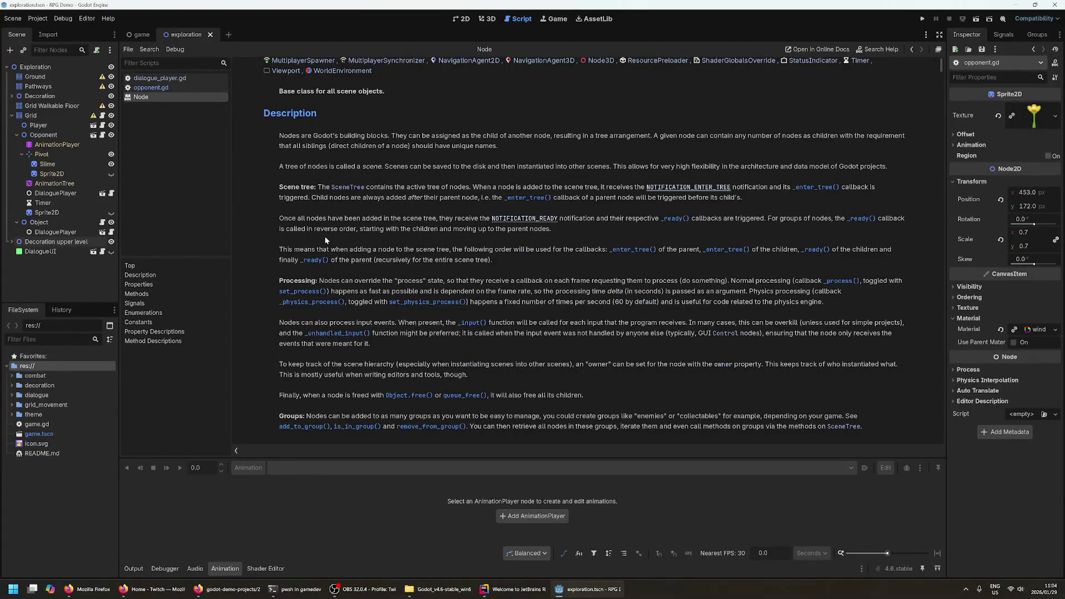
{"action": "scroll", "coordinate": [343, 173], "scroll_direction": "down", "scroll_amount": 3}
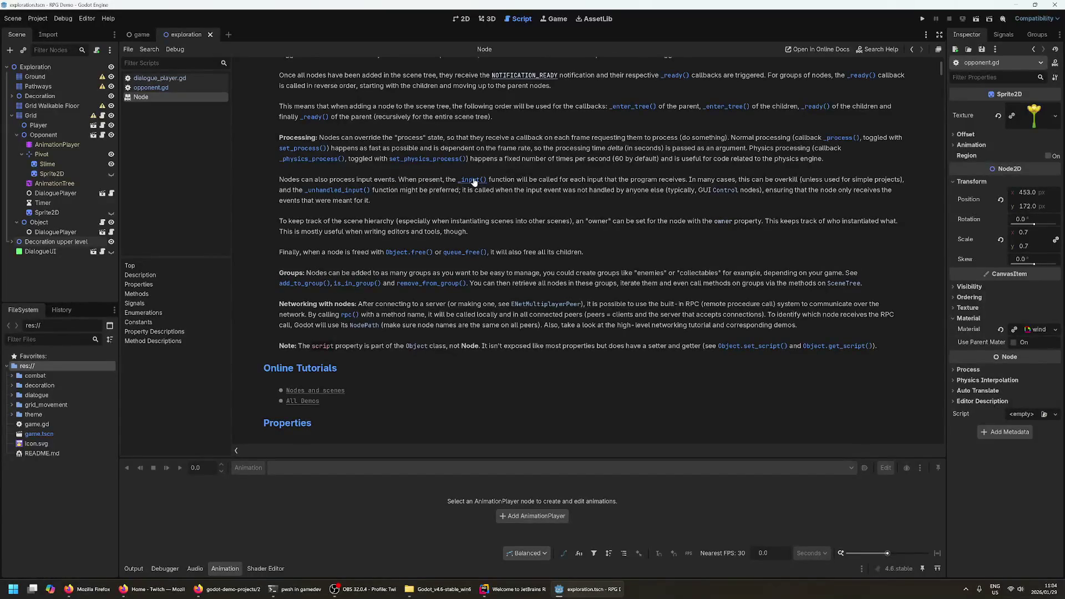
{"action": "left_click", "coordinate": [180, 80]}
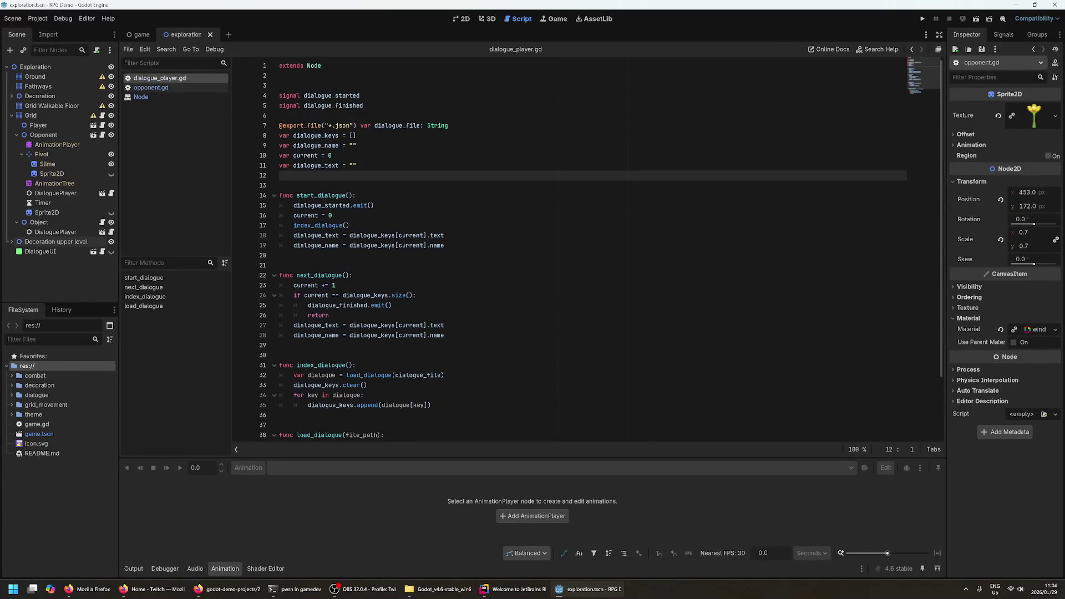
{"action": "left_click", "coordinate": [320, 195]}
{"action": "scroll", "coordinate": [320, 195], "scroll_direction": "down", "scroll_amount": 2}
{"action": "scroll", "coordinate": [320, 195], "scroll_direction": "up", "scroll_amount": 2}
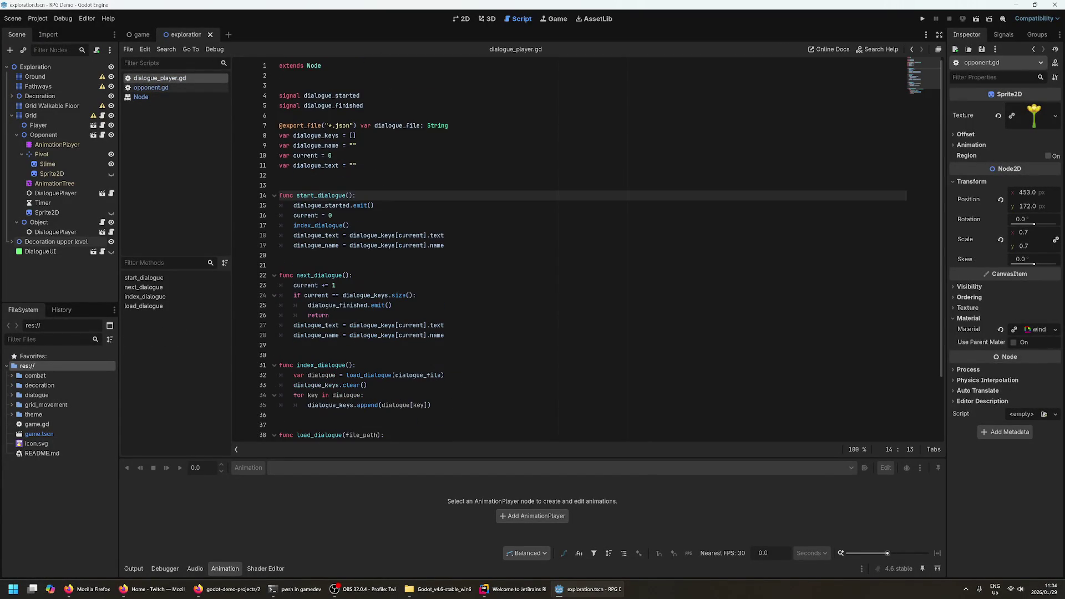
{"action": "key", "text": "Up"}
{"action": "key", "text": "Down"}
{"action": "key", "text": "Up"}
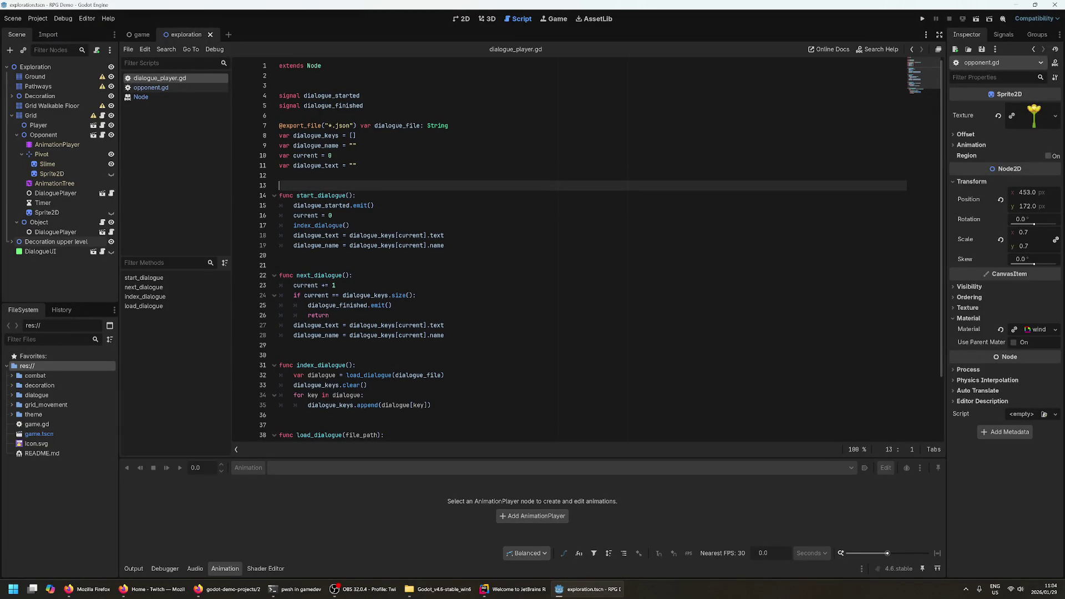
{"action": "mouse_move", "coordinate": [302, 125]}
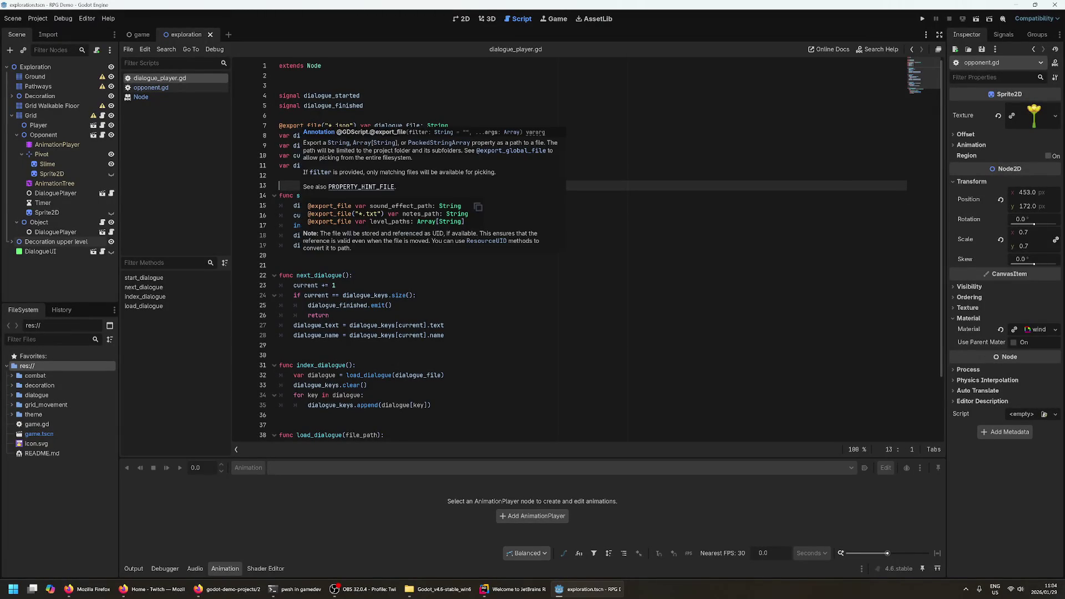
{"action": "key", "text": "Up"}
{"action": "key", "text": "Up"}
{"action": "key", "text": "Up"}
{"action": "key", "text": "Right"}
{"action": "key", "text": "Right"}
{"action": "key", "text": "Right"}
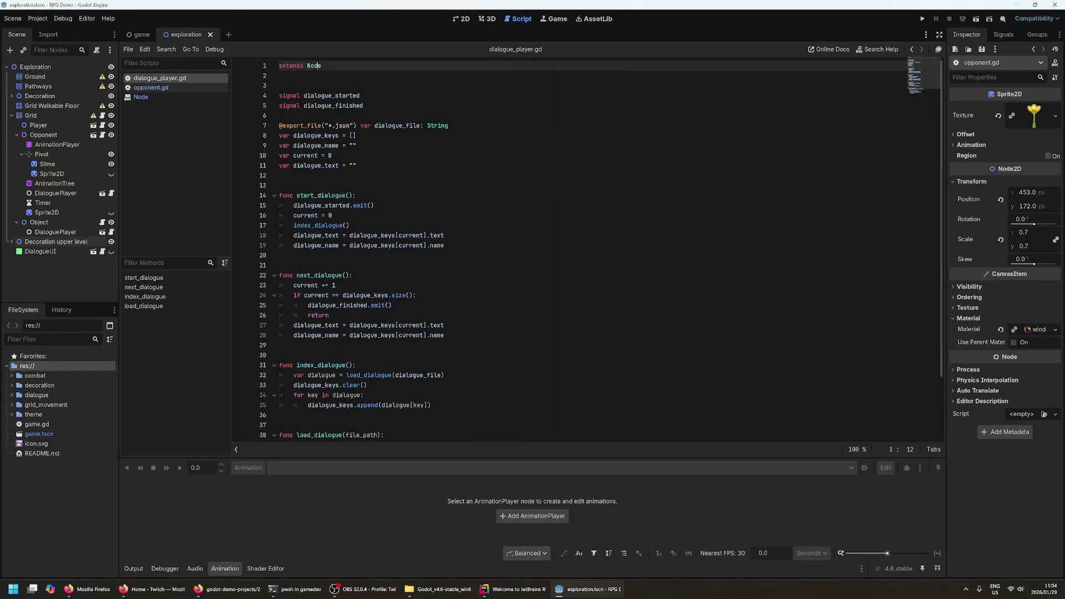
{"action": "key", "text": "Down"}
{"action": "key", "text": "Down"}
{"action": "key", "text": "Up"}
{"action": "key", "text": "Up"}
{"action": "key", "text": "Down"}
{"action": "key", "text": "Down"}
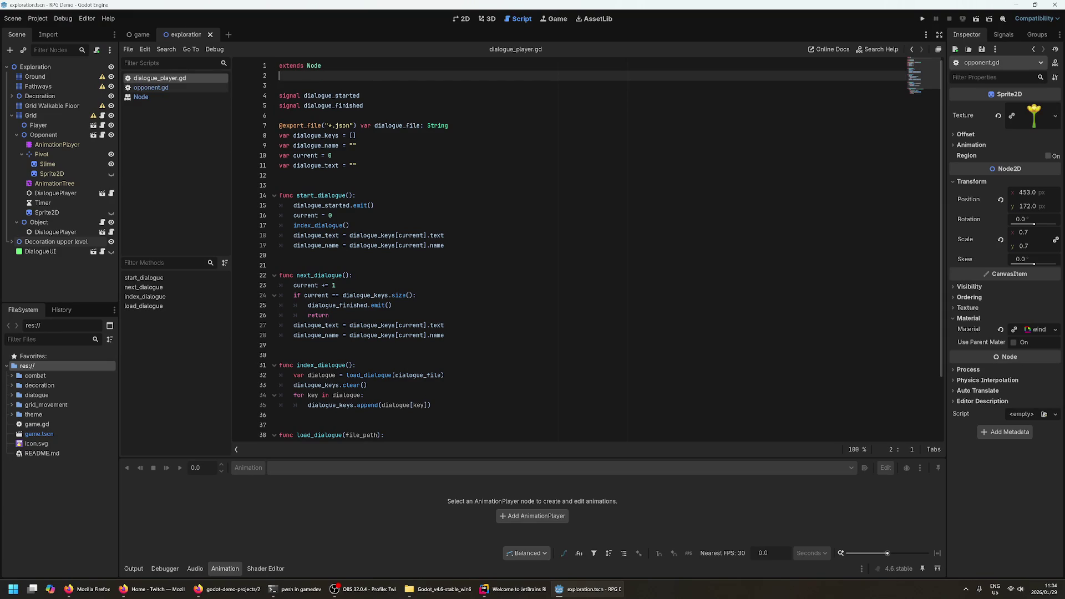
{"action": "scroll", "coordinate": [533, 250], "scroll_direction": "down", "scroll_amount": 2}
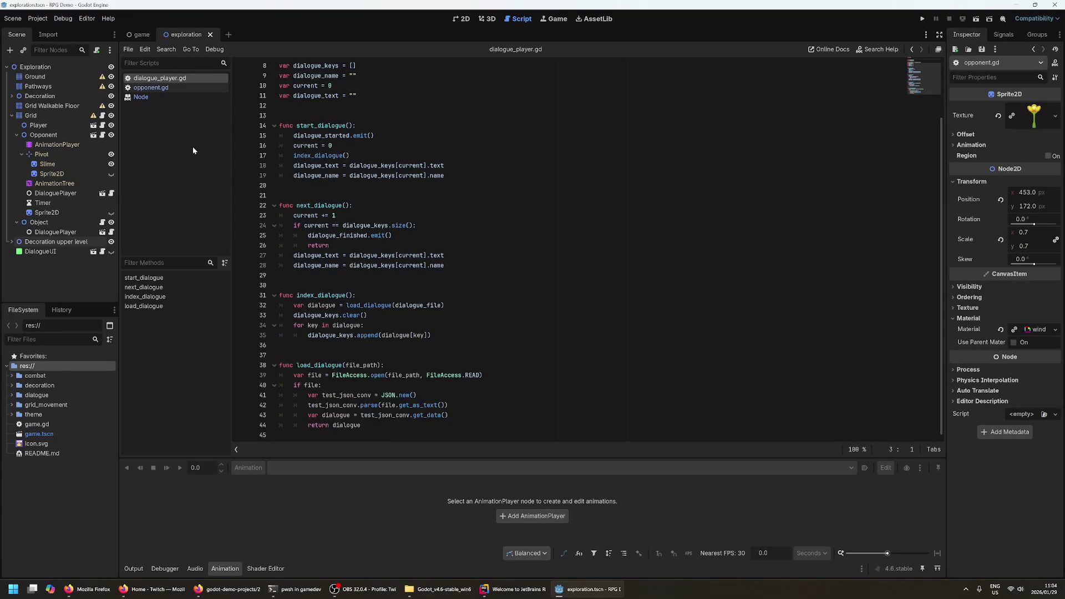
- Reopen the Node reference and scroll to its Methods list (_enter_tree, _ready, add_child)
{"action": "left_click", "coordinate": [145, 98]}
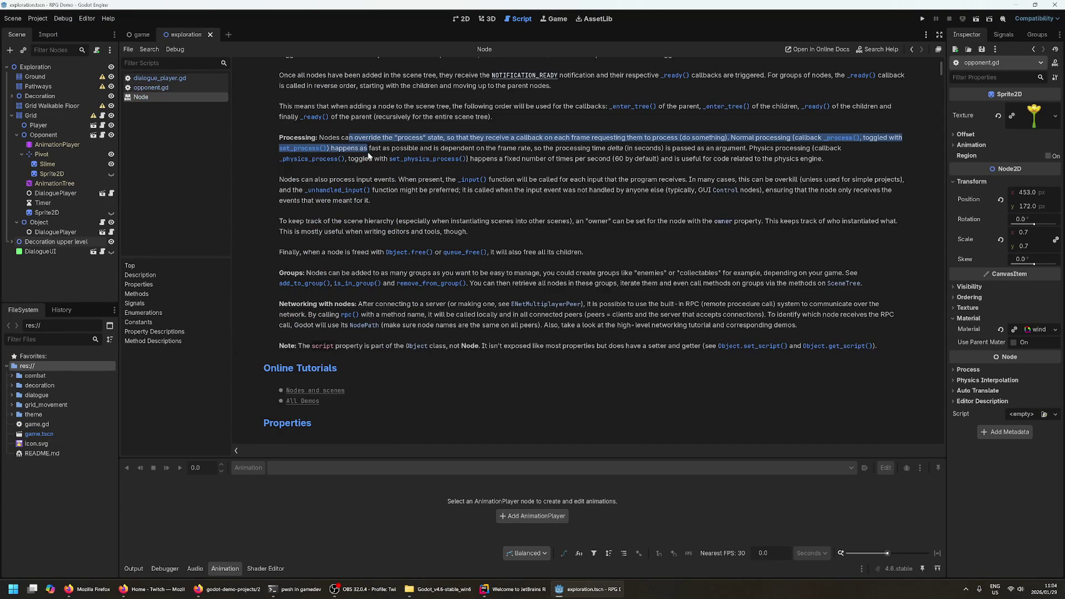
{"action": "scroll", "coordinate": [420, 167], "scroll_direction": "down", "scroll_amount": 5}
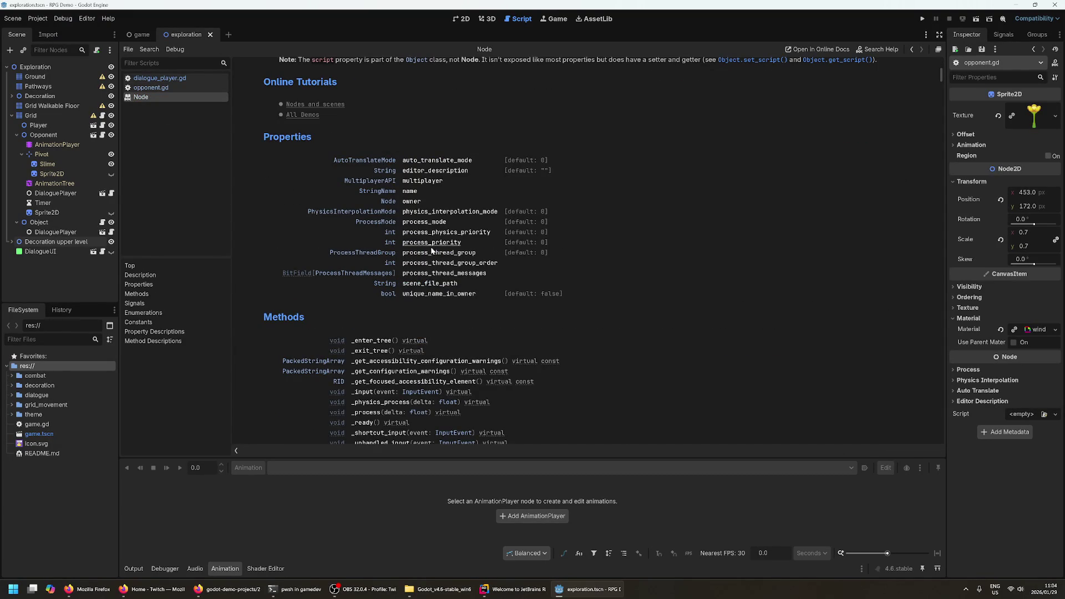
{"action": "scroll", "coordinate": [427, 275], "scroll_direction": "down", "scroll_amount": 4}
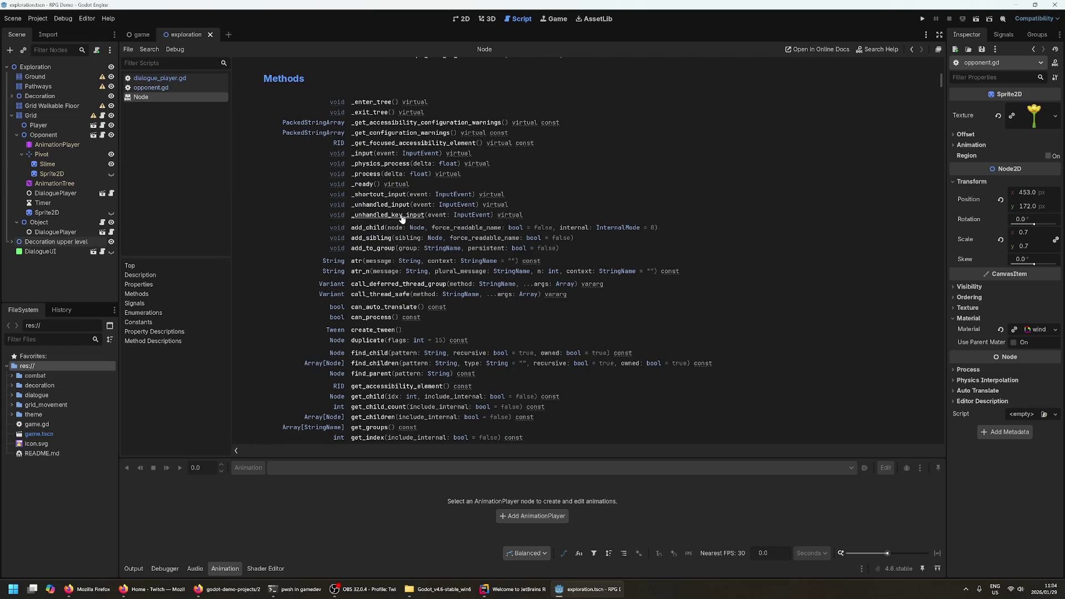
{"action": "scroll", "coordinate": [471, 166], "scroll_direction": "down", "scroll_amount": 2}
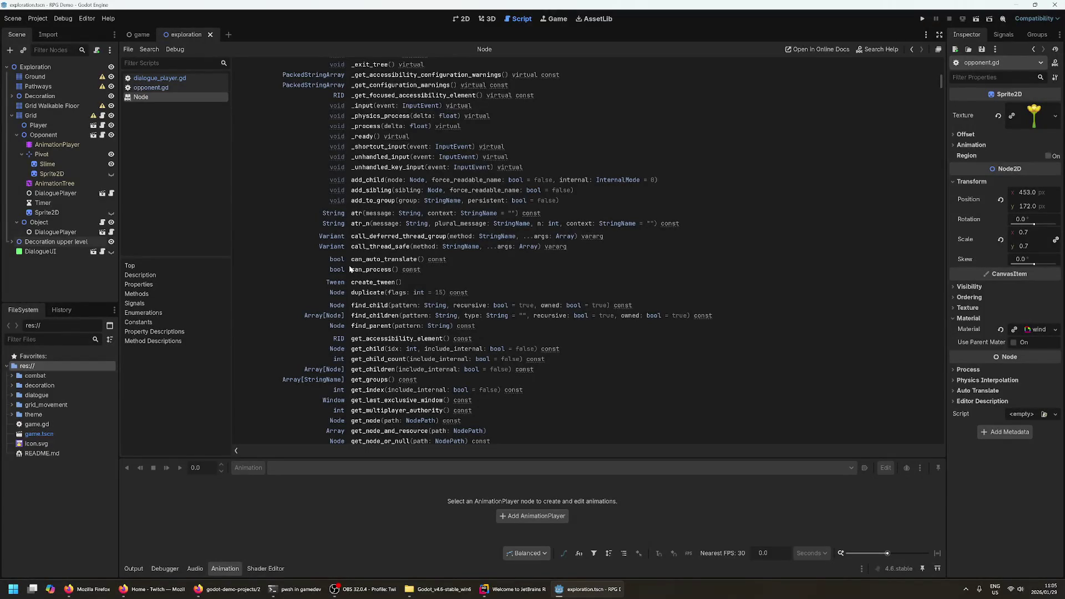
- Open the Variant class reference and read its summary and first description line
{"action": "left_click", "coordinate": [332, 237]}
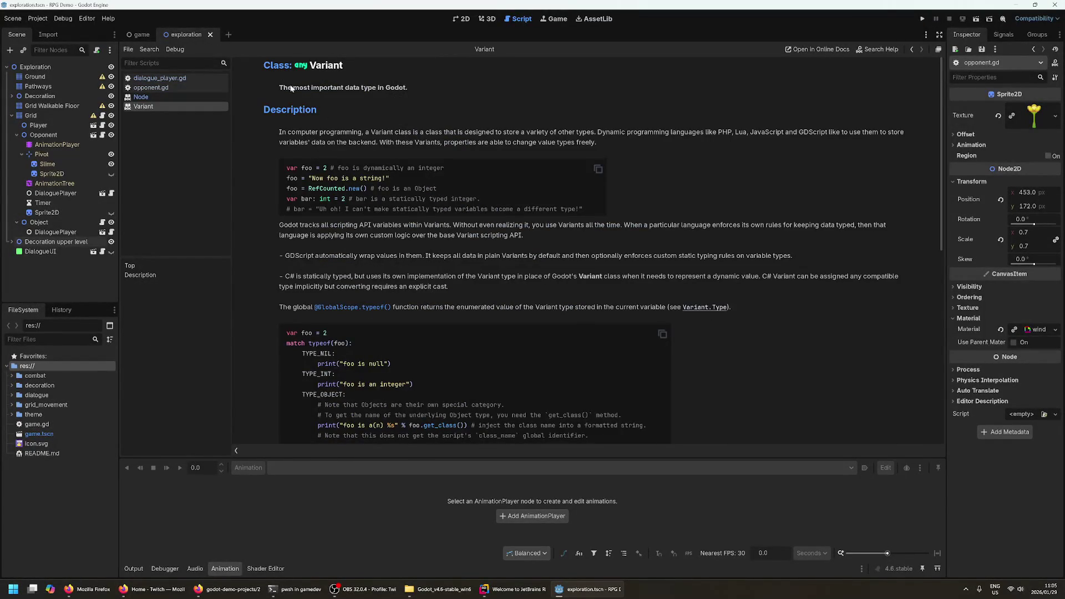
{"action": "left_click_drag", "start_coordinate": [291, 88], "coordinate": [380, 91]}
{"action": "left_click", "coordinate": [344, 89]}
{"action": "double_click", "coordinate": [381, 132]}
{"action": "double_click", "coordinate": [342, 132]}
{"action": "double_click", "coordinate": [381, 132]}
{"action": "double_click", "coordinate": [403, 132]}
{"action": "left_click", "coordinate": [440, 131]}
{"action": "double_click", "coordinate": [566, 133]}
{"action": "double_click", "coordinate": [585, 132]}
{"action": "double_click", "coordinate": [567, 132]}
{"action": "double_click", "coordinate": [610, 132]}
{"action": "left_click_drag", "start_coordinate": [644, 133], "coordinate": [724, 133]}
{"action": "left_click", "coordinate": [732, 134]}
- Read the paragraph on how Godot tracks scripting API variables as Variants
{"action": "triple_click", "coordinate": [473, 234]}
{"action": "left_click", "coordinate": [473, 234]}
{"action": "left_click_drag", "start_coordinate": [299, 225], "coordinate": [372, 225]}
{"action": "double_click", "coordinate": [436, 225]}
{"action": "left_click", "coordinate": [553, 227]}
{"action": "left_click_drag", "start_coordinate": [507, 223], "coordinate": [578, 225]}
{"action": "left_click", "coordinate": [597, 227]}
{"action": "left_click_drag", "start_coordinate": [650, 224], "coordinate": [818, 225]}
{"action": "left_click", "coordinate": [715, 231]}
{"action": "left_click_drag", "start_coordinate": [523, 235], "coordinate": [750, 225]}
{"action": "left_click_drag", "start_coordinate": [523, 235], "coordinate": [420, 235]}
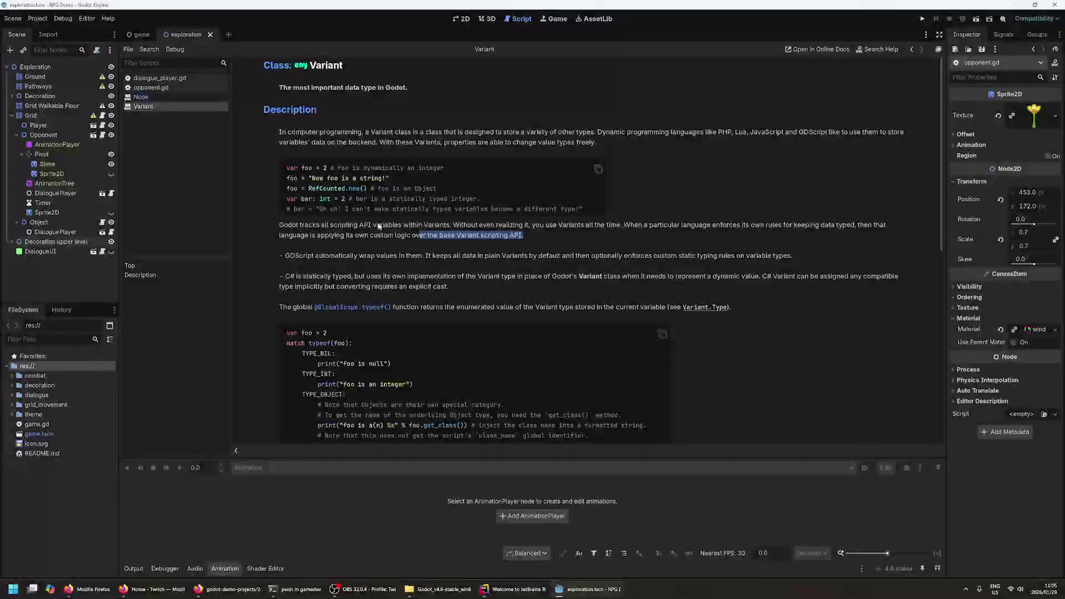
{"action": "double_click", "coordinate": [379, 226]}
{"action": "double_click", "coordinate": [491, 236]}
{"action": "left_click", "coordinate": [491, 235]}
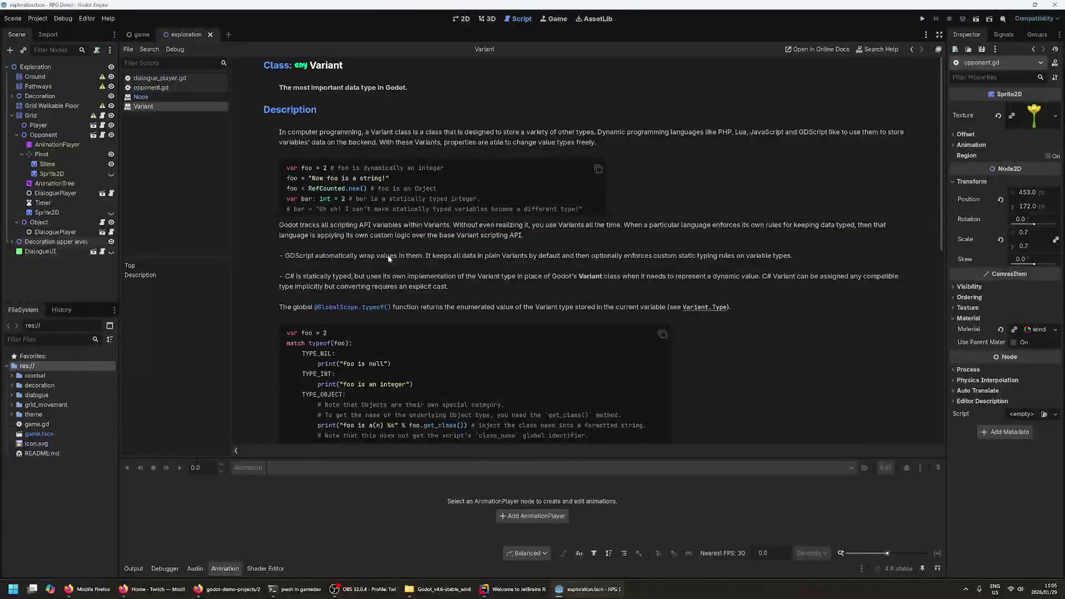
{"action": "double_click", "coordinate": [336, 255]}
{"action": "left_click", "coordinate": [346, 287]}
- Read the C# note on Godot's Variant implementation and dynamic types
{"action": "double_click", "coordinate": [342, 276]}
{"action": "double_click", "coordinate": [317, 276]}
{"action": "double_click", "coordinate": [375, 276]}
{"action": "double_click", "coordinate": [399, 276]}
{"action": "double_click", "coordinate": [430, 277]}
{"action": "double_click", "coordinate": [507, 277]}
{"action": "double_click", "coordinate": [563, 277]}
{"action": "double_click", "coordinate": [582, 277]}
{"action": "double_click", "coordinate": [631, 277]}
{"action": "double_click", "coordinate": [680, 277]}
{"action": "double_click", "coordinate": [725, 277]}
{"action": "left_click_drag", "start_coordinate": [769, 277], "coordinate": [834, 277]}
{"action": "left_click", "coordinate": [880, 279]}
{"action": "left_click", "coordinate": [350, 280]}
{"action": "double_click", "coordinate": [392, 288]}
{"action": "left_click", "coordinate": [431, 289]}
- Study the match code example, highlighting the TYPE_NIL case and its print line
{"action": "scroll", "coordinate": [261, 261], "scroll_direction": "down", "scroll_amount": 3}
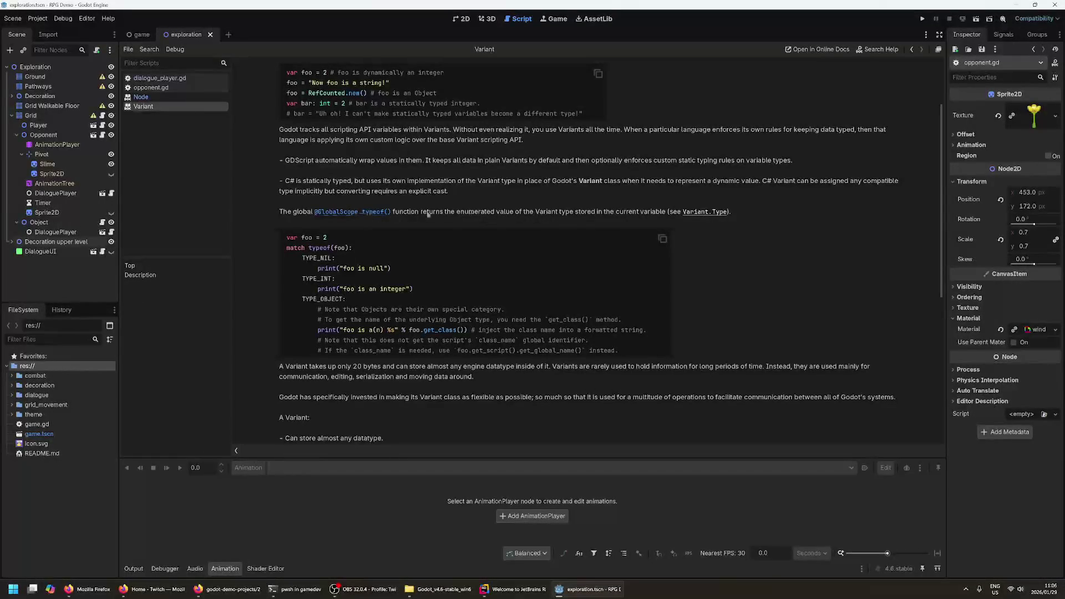
{"action": "scroll", "coordinate": [350, 308], "scroll_direction": "down", "scroll_amount": 1}
{"action": "scroll", "coordinate": [350, 309], "scroll_direction": "up", "scroll_amount": 1}
{"action": "double_click", "coordinate": [295, 248]}
{"action": "left_click", "coordinate": [340, 245]}
{"action": "left_click_drag", "start_coordinate": [303, 259], "coordinate": [333, 262]}
{"action": "left_click", "coordinate": [330, 307]}
{"action": "left_click_drag", "start_coordinate": [304, 258], "coordinate": [391, 269]}
{"action": "left_click", "coordinate": [304, 259]}
{"action": "left_click_drag", "start_coordinate": [303, 260], "coordinate": [391, 269]}
{"action": "left_click", "coordinate": [402, 271]}
{"action": "left_click", "coordinate": [391, 269]}
{"action": "left_click_drag", "start_coordinate": [304, 260], "coordinate": [391, 269]}
{"action": "left_click", "coordinate": [325, 260]}
- Scroll the Variant page once more and bring up the game scene
{"action": "scroll", "coordinate": [382, 294], "scroll_direction": "down", "scroll_amount": 3}
{"action": "scroll", "coordinate": [295, 319], "scroll_direction": "down", "scroll_amount": 3}
{"action": "scroll", "coordinate": [272, 312], "scroll_direction": "up", "scroll_amount": 8}
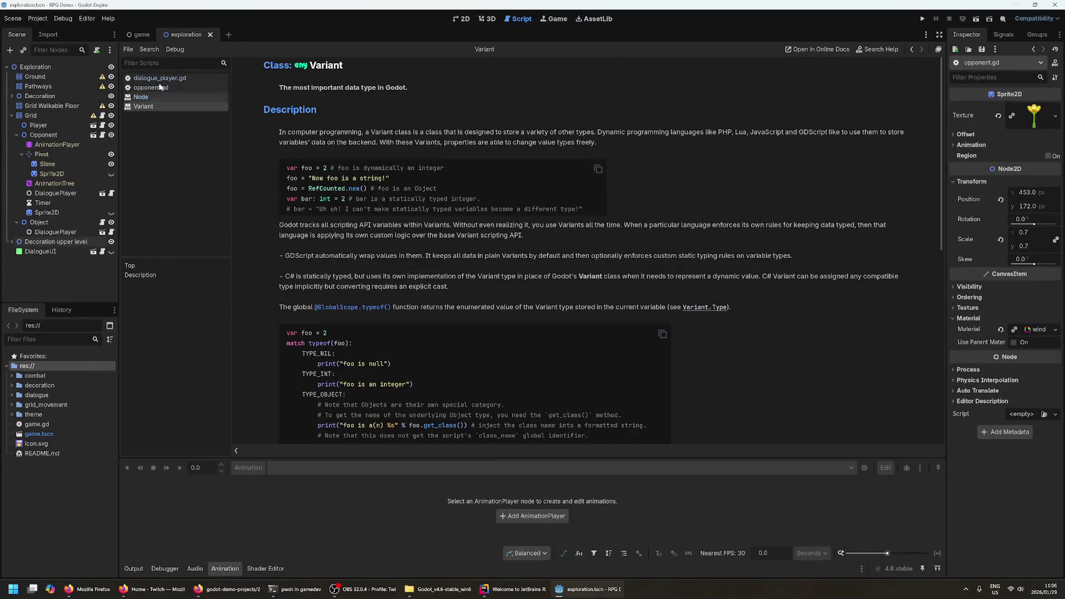
{"action": "left_click", "coordinate": [142, 34]}
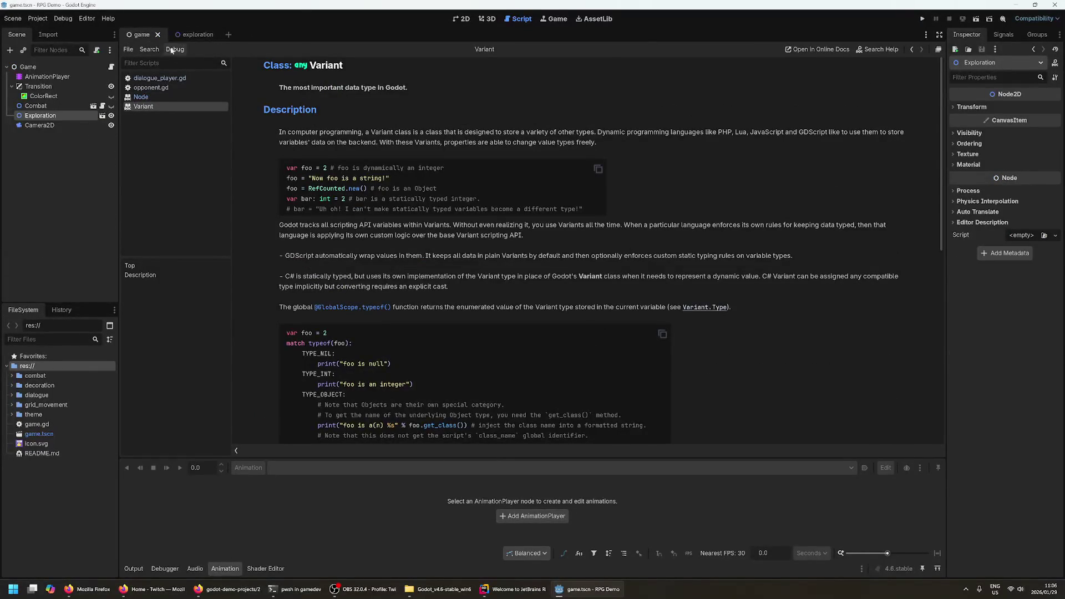
- Return to the exploration scene's map in the 2D view, clearing the grass160 selection
{"action": "left_click", "coordinate": [191, 34]}
{"action": "left_click", "coordinate": [142, 97]}
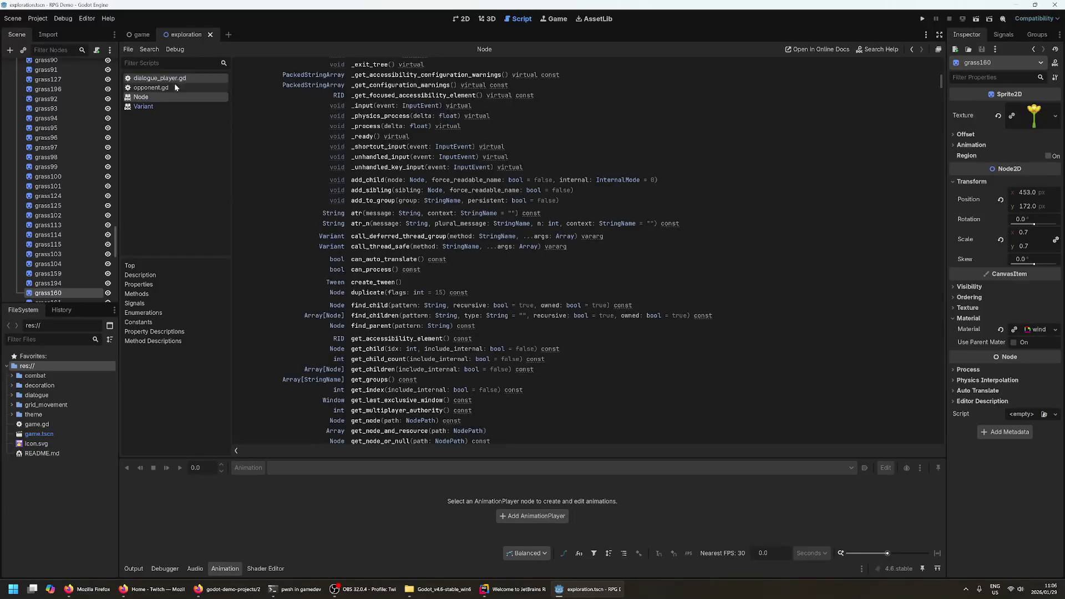
{"action": "right_click", "coordinate": [147, 106]}
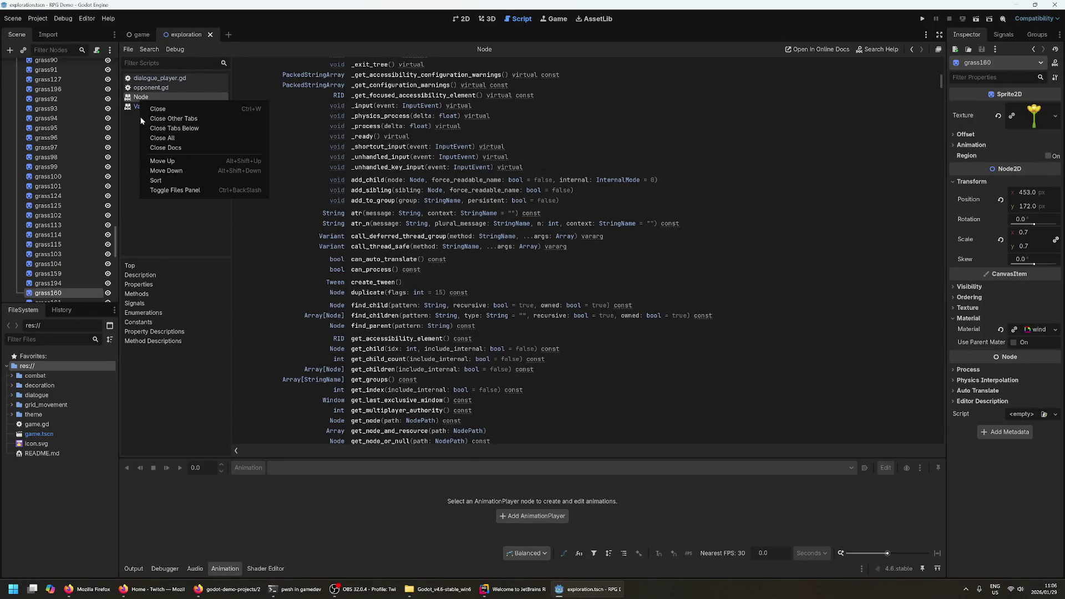
{"action": "left_click", "coordinate": [135, 125]}
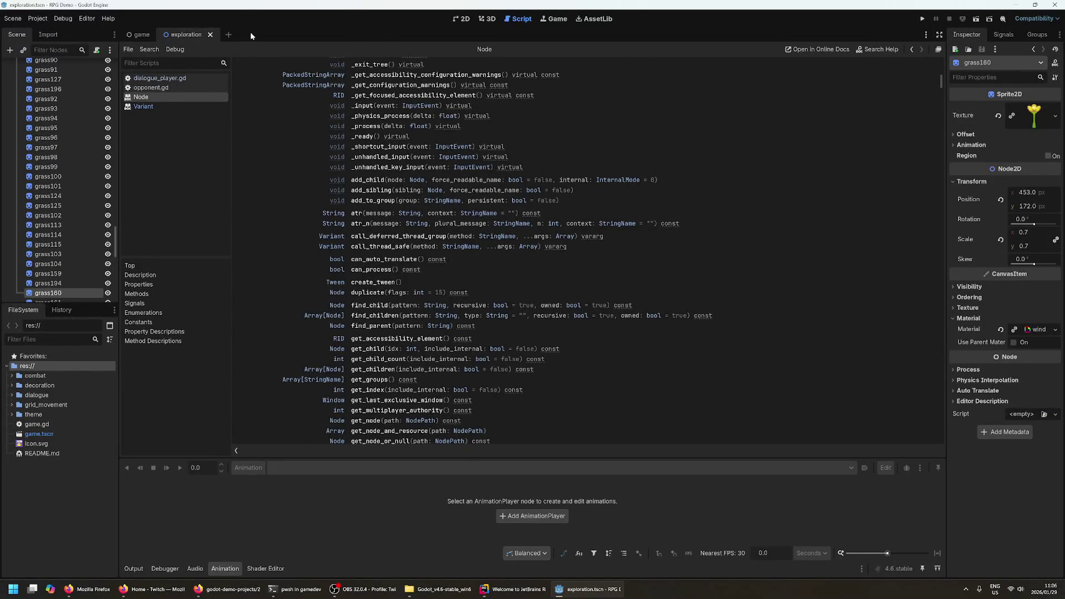
{"action": "left_click", "coordinate": [460, 22]}
{"action": "left_click", "coordinate": [599, 224]}
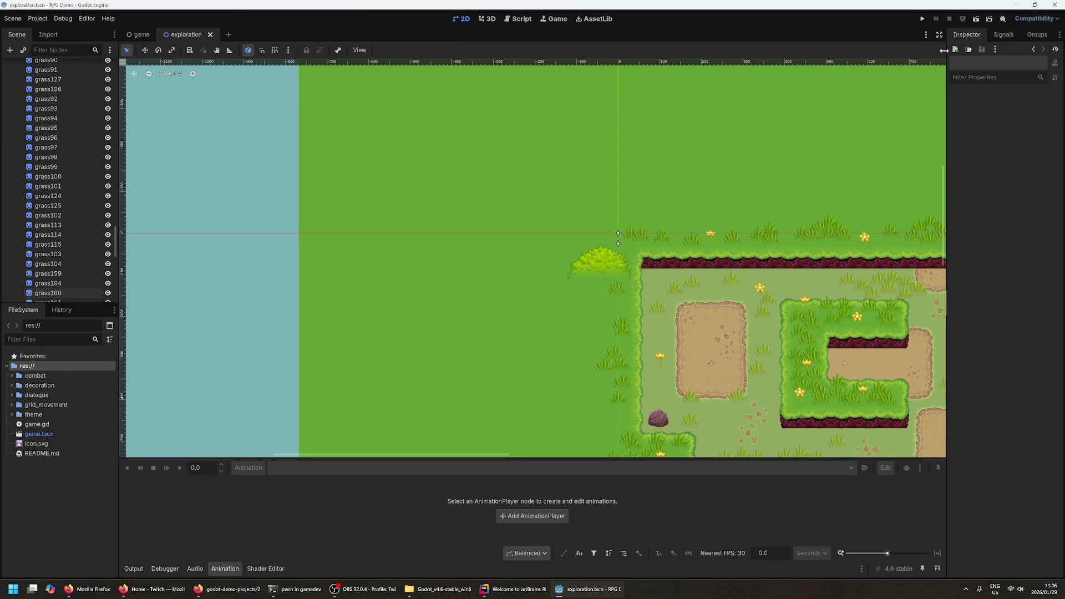
- Pan the map and select the Grid node at the top of the Scene dock
{"action": "mouse_move", "coordinate": [459, 273]}
{"action": "left_mouse_down"}
{"action": "mouse_move", "coordinate": [357, 231]}
{"action": "mouse_move", "coordinate": [323, 255]}
{"action": "left_mouse_up"}
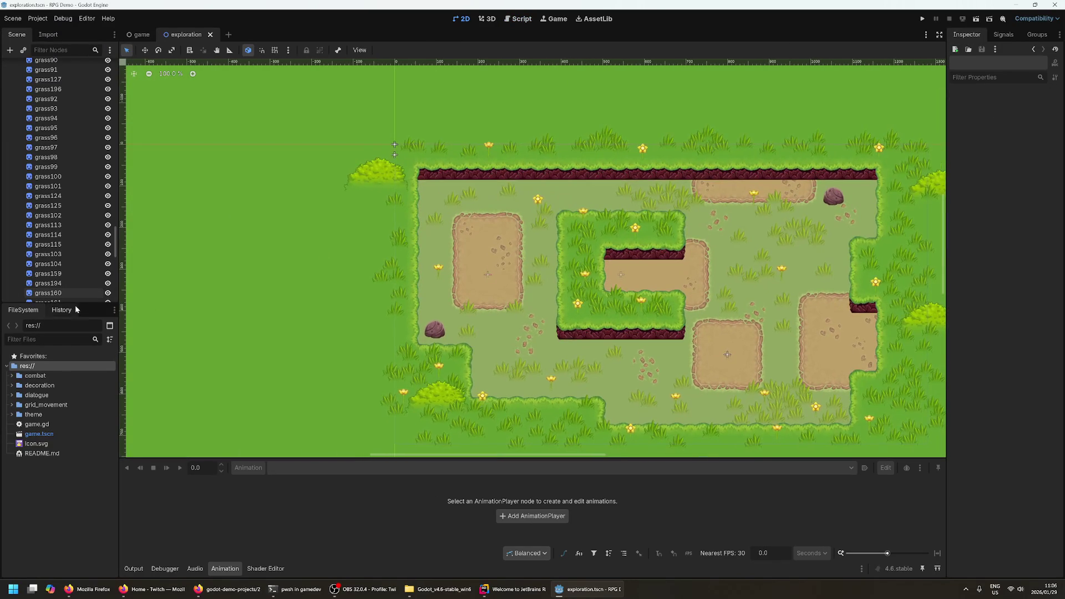
{"action": "left_click_drag", "start_coordinate": [235, 255], "coordinate": [283, 335]}
{"action": "scroll", "coordinate": [91, 205], "scroll_direction": "up", "scroll_amount": 10}
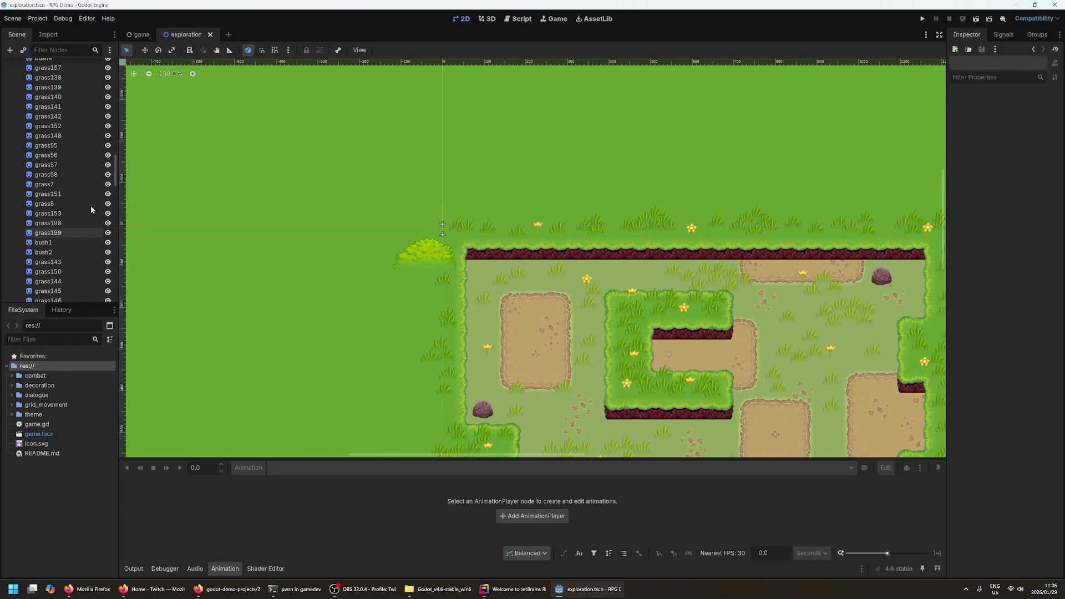
{"action": "scroll", "coordinate": [91, 209], "scroll_direction": "up", "scroll_amount": 10}
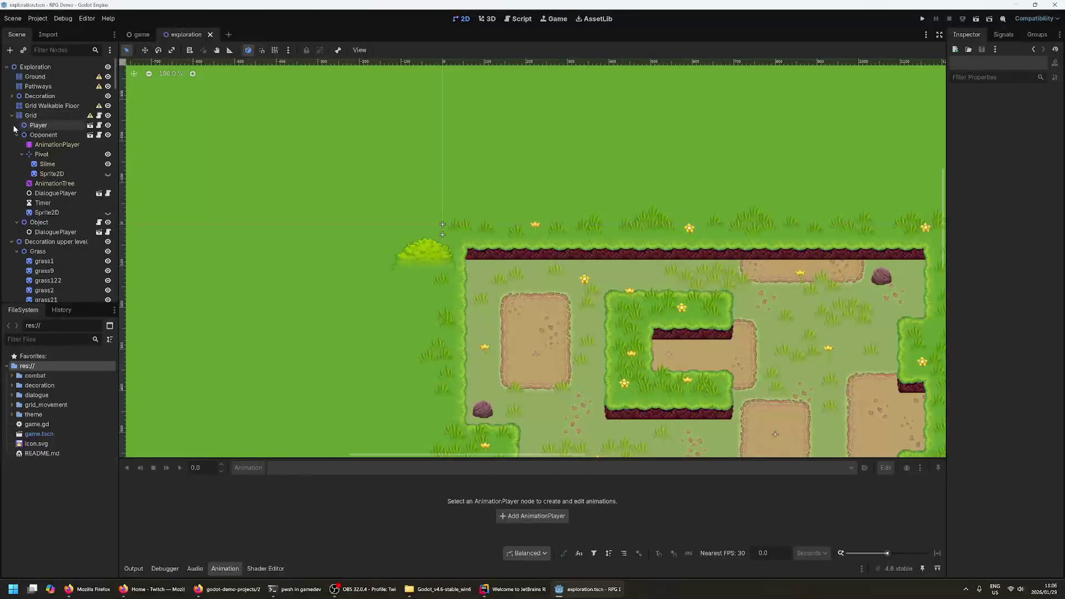
{"action": "left_click", "coordinate": [28, 117]}
{"action": "right_click", "coordinate": [31, 119]}
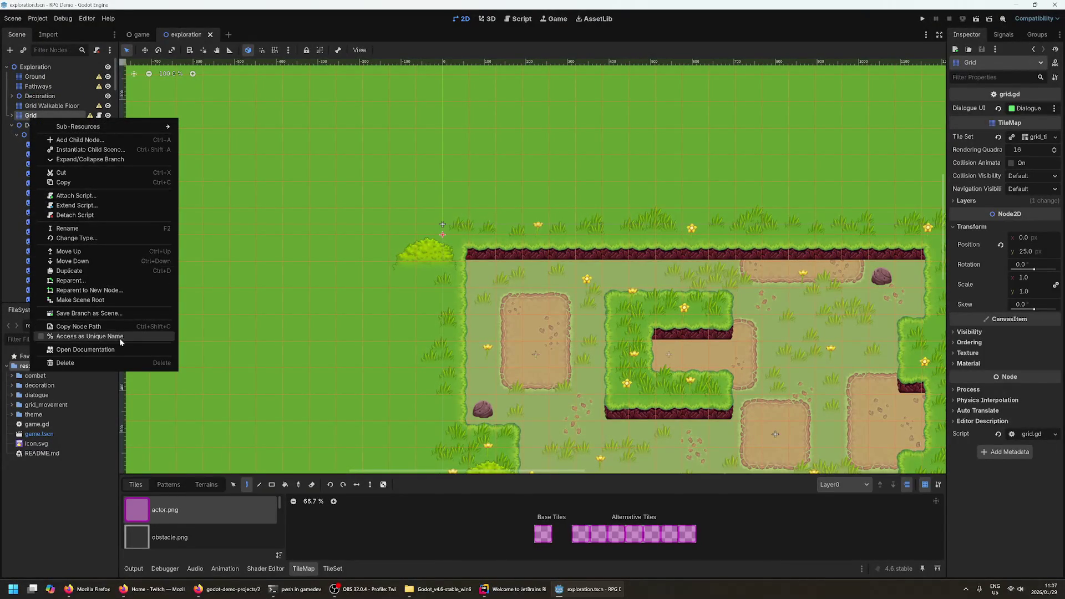
{"action": "key", "text": "Escape"}
- Centre the whole map, collapse the Decoration upper level branch, and open Search Help
{"action": "left_click_drag", "start_coordinate": [472, 189], "coordinate": [360, 145]}
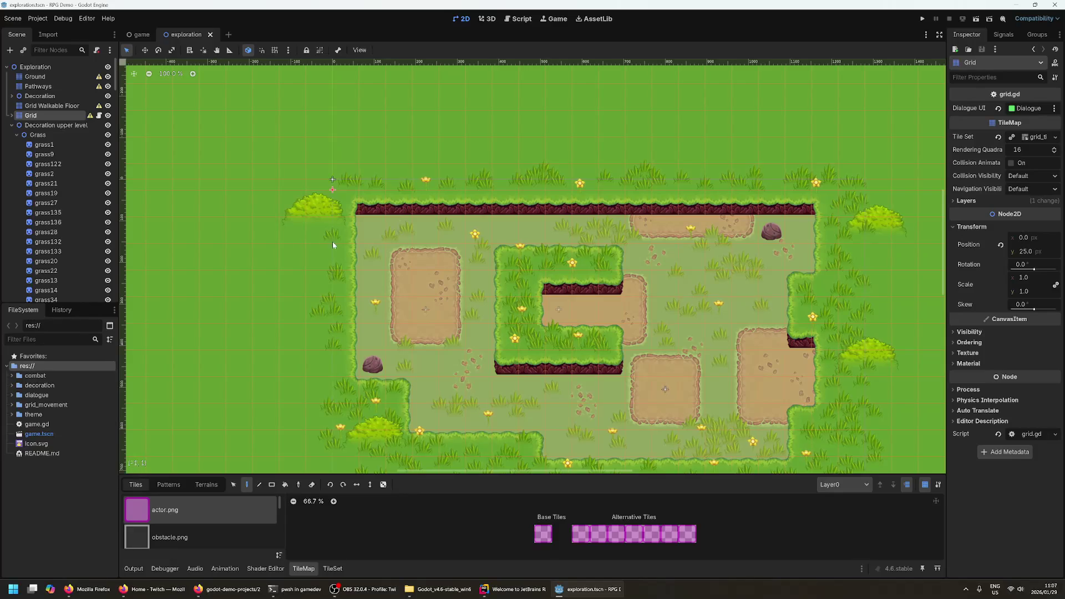
{"action": "left_click_drag", "start_coordinate": [244, 327], "coordinate": [202, 283]}
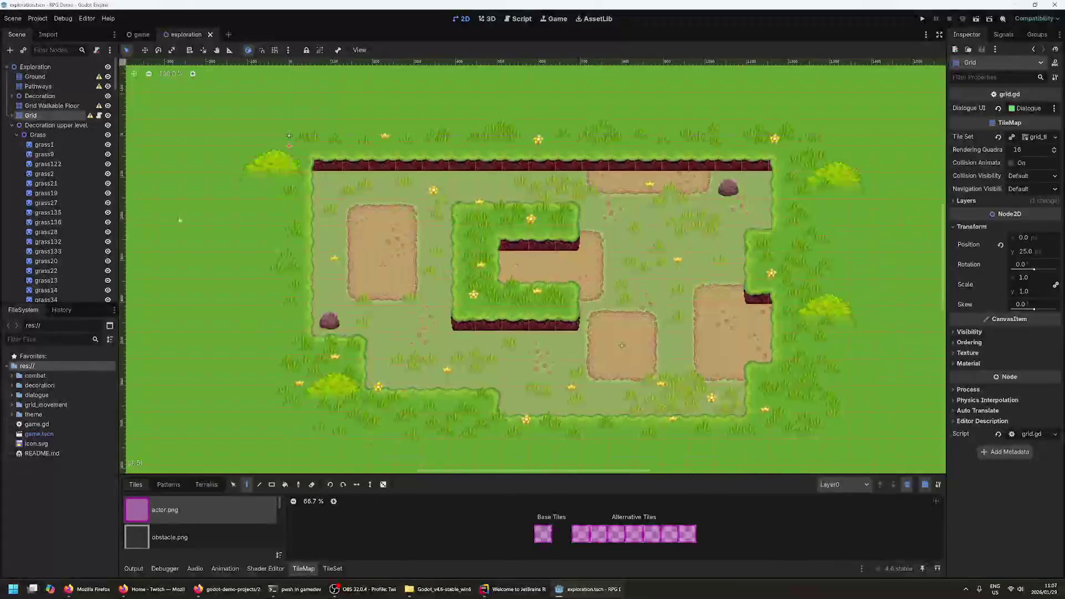
{"action": "left_click", "coordinate": [12, 125]}
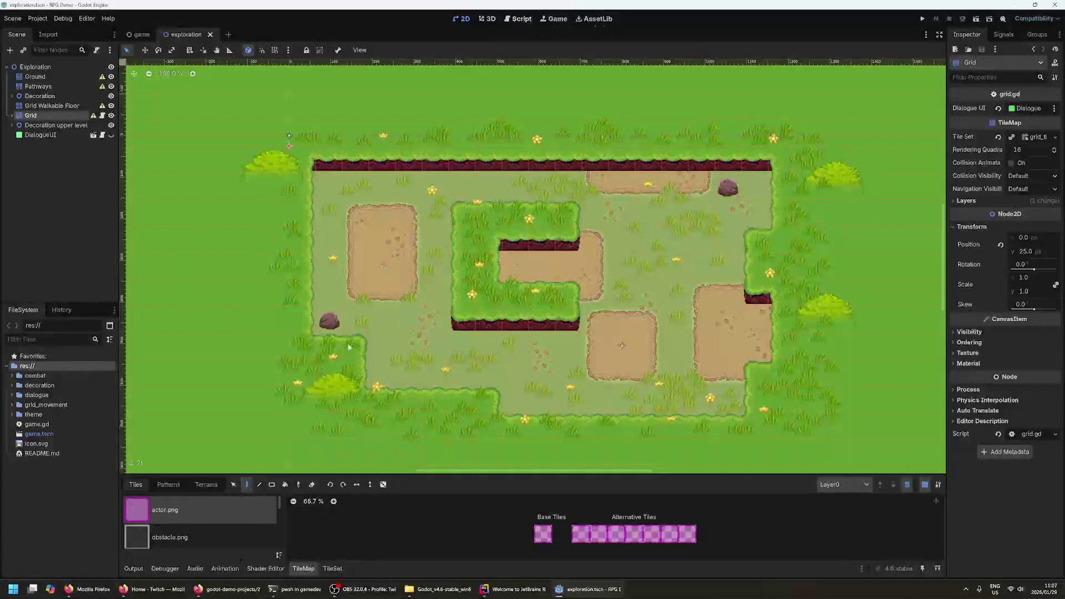
{"action": "key", "text": "F1"}
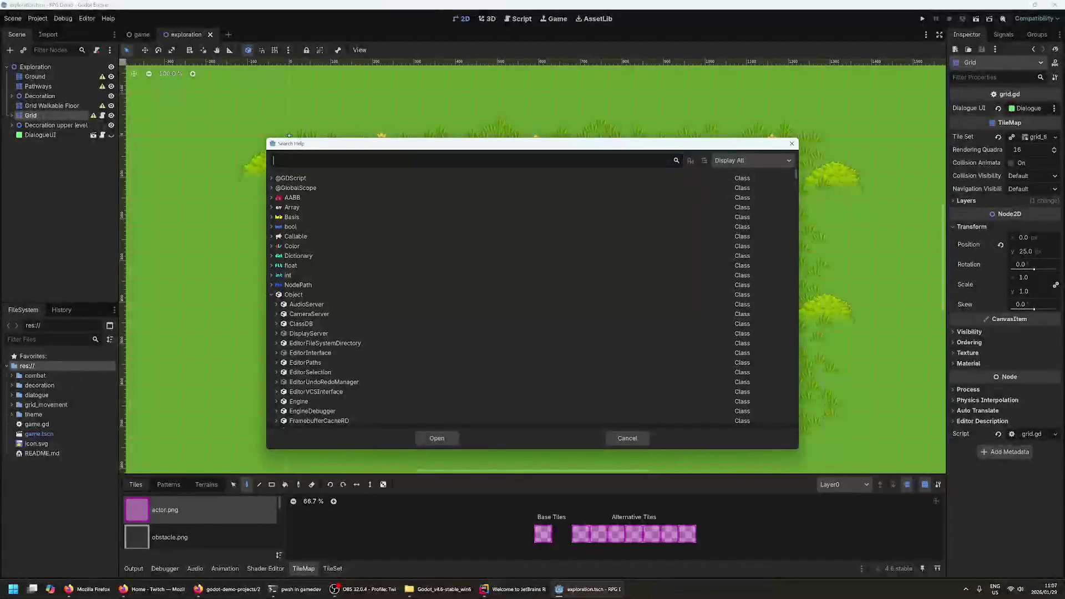
- Search help for 'tilemap' and open the TileMap class reference
{"action": "type", "text": "tilemap"}
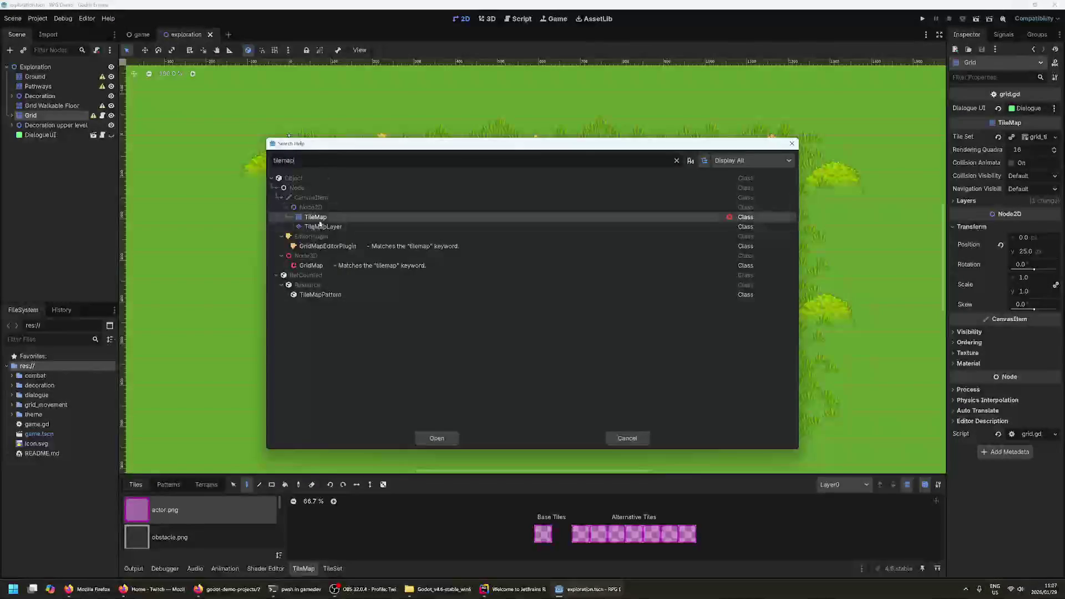
{"action": "left_click", "coordinate": [325, 246]}
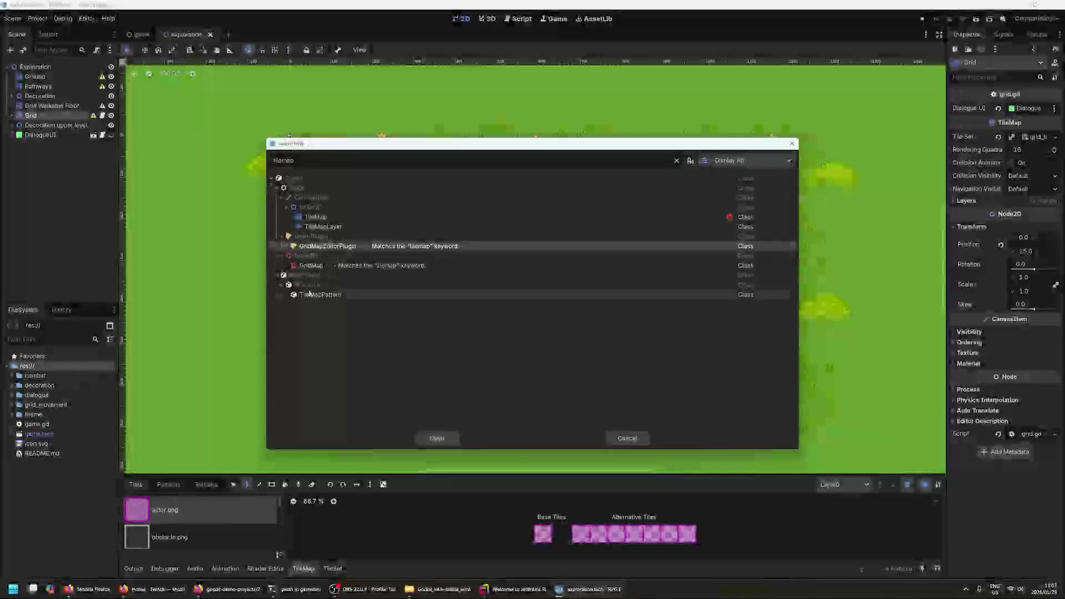
{"action": "double_click", "coordinate": [321, 220]}
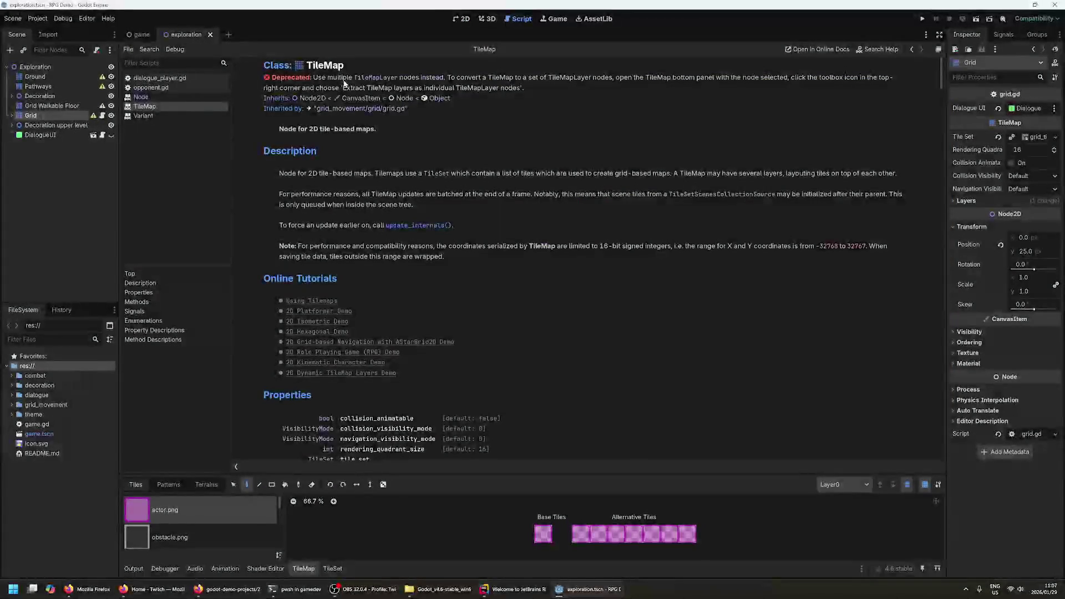
- Follow the deprecation link to the TileMapLayer reference and skim its description
{"action": "left_click", "coordinate": [388, 79]}
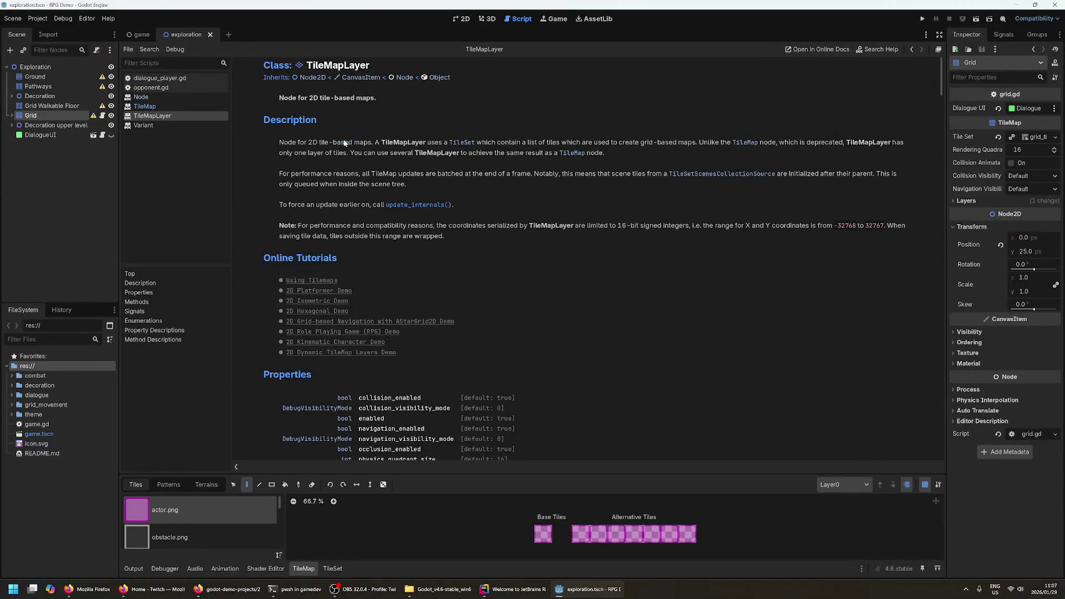
{"action": "double_click", "coordinate": [405, 142]}
{"action": "scroll", "coordinate": [421, 186], "scroll_direction": "down", "scroll_amount": 3}
{"action": "scroll", "coordinate": [344, 205], "scroll_direction": "down", "scroll_amount": 15}
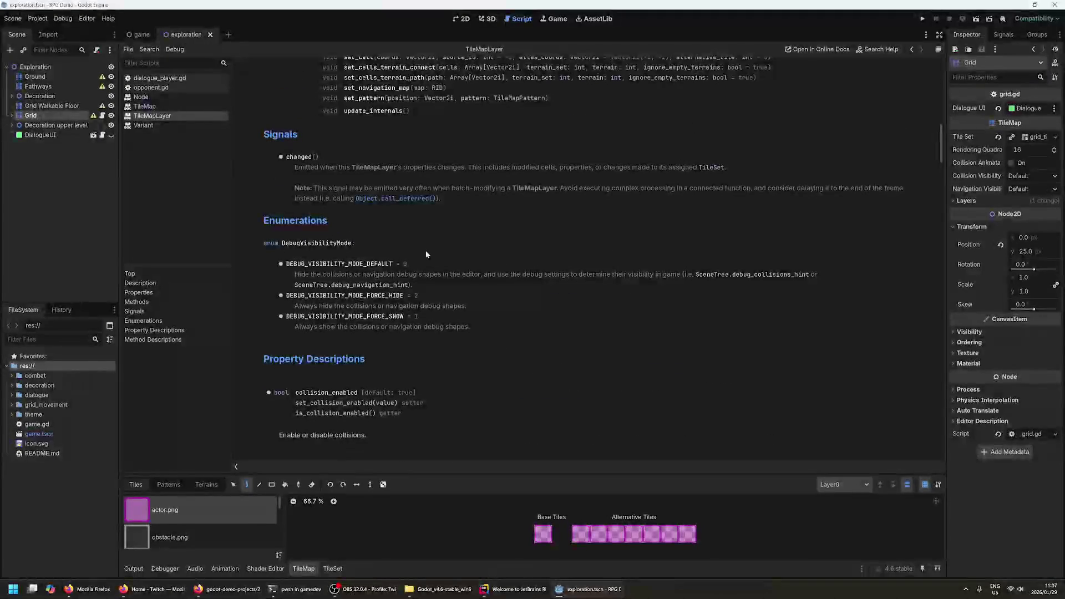
{"action": "scroll", "coordinate": [344, 190], "scroll_direction": "up", "scroll_amount": 18}
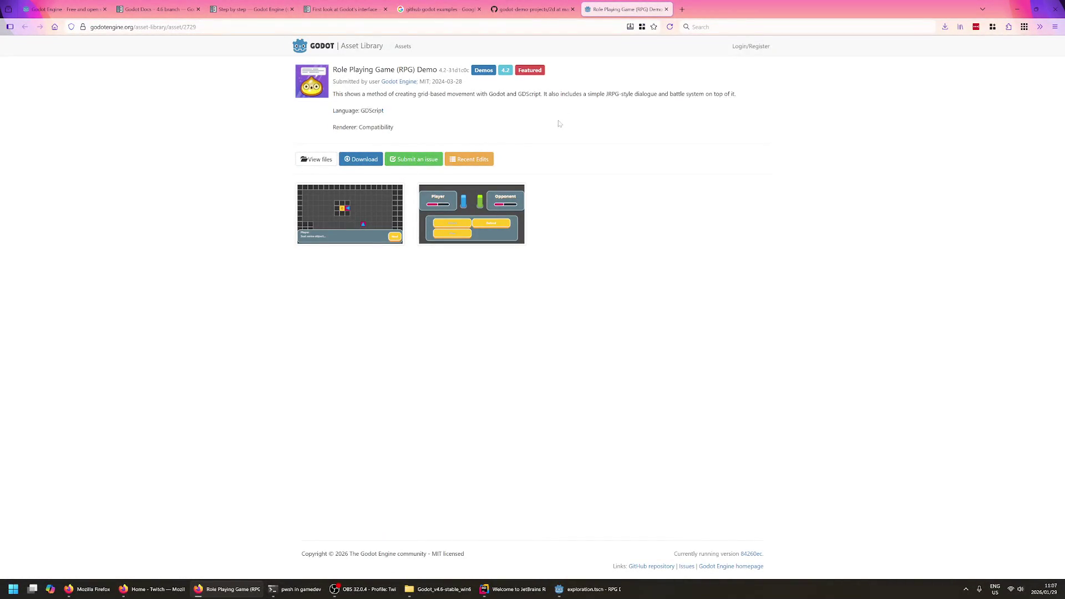
- Open the RPG demo's source files on GitHub and scroll through the file list
{"action": "left_click", "coordinate": [316, 159]}
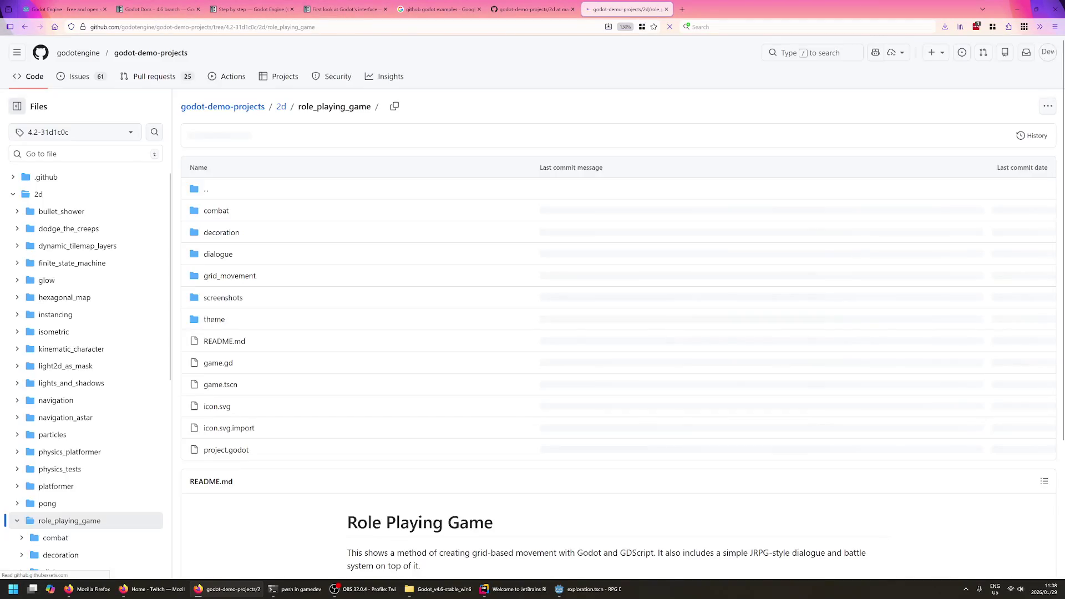
{"action": "scroll", "coordinate": [306, 292], "scroll_direction": "down", "scroll_amount": 5}
{"action": "scroll", "coordinate": [306, 292], "scroll_direction": "down", "scroll_amount": 8}
{"action": "scroll", "coordinate": [320, 307], "scroll_direction": "up", "scroll_amount": 7}
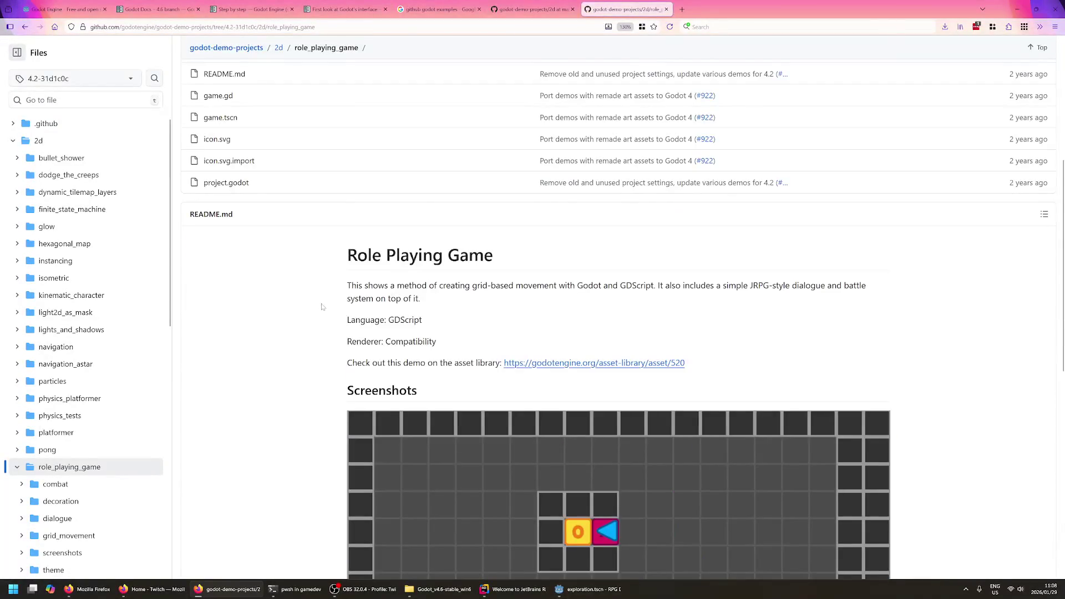
{"action": "scroll", "coordinate": [321, 307], "scroll_direction": "down", "scroll_amount": 8}
{"action": "scroll", "coordinate": [310, 310], "scroll_direction": "up", "scroll_amount": 12}
{"action": "scroll", "coordinate": [301, 313], "scroll_direction": "down", "scroll_amount": 5}
{"action": "scroll", "coordinate": [277, 344], "scroll_direction": "up", "scroll_amount": 5}
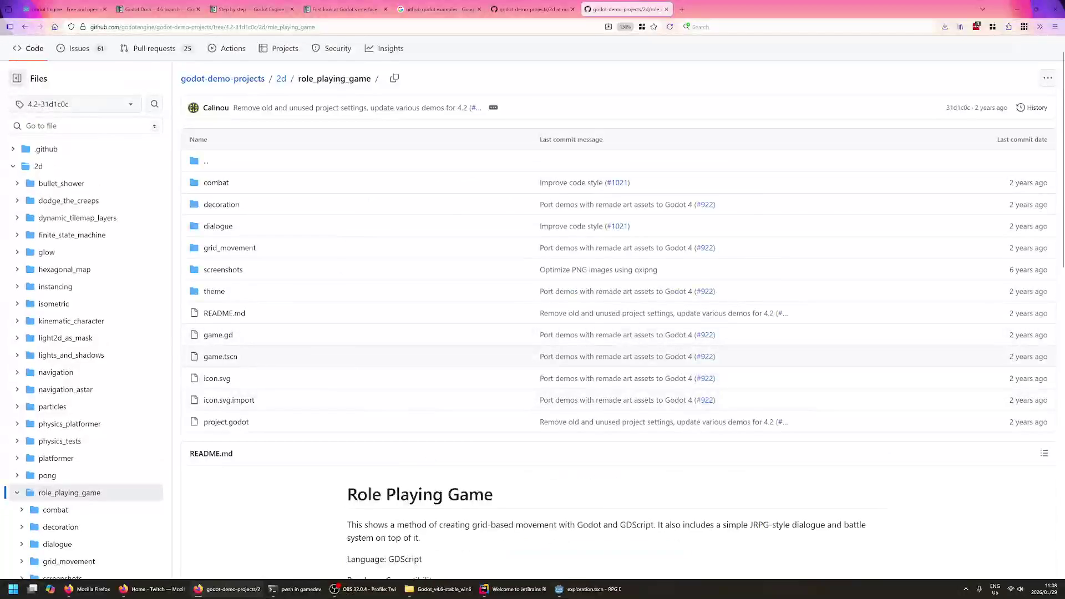
- Open README.md and expand grid_movement and its grid folder in the Files sidebar
{"action": "left_click", "coordinate": [221, 313]}
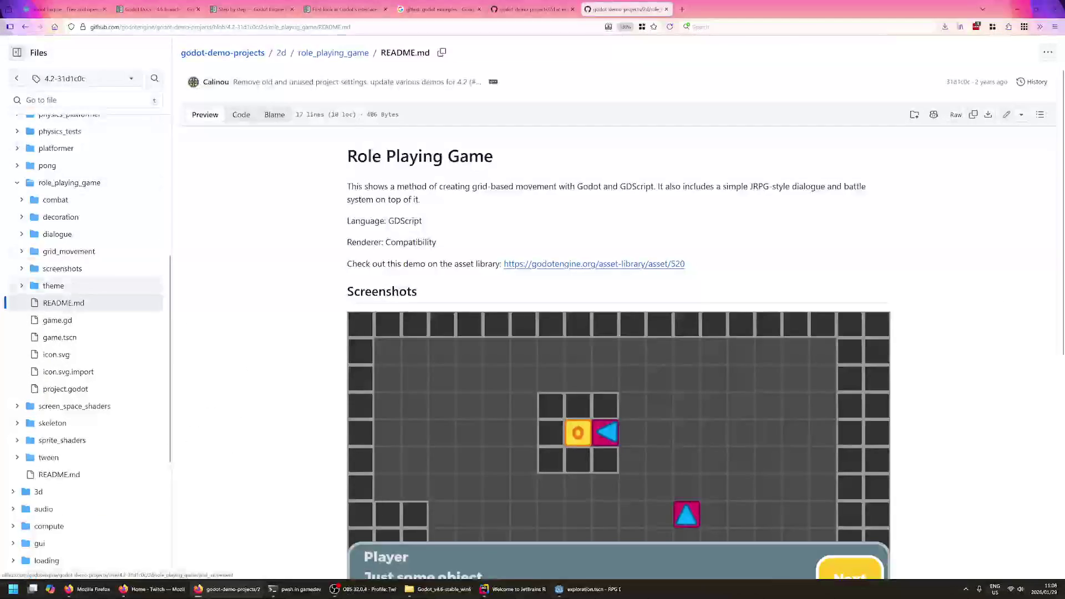
{"action": "left_click", "coordinate": [22, 251]}
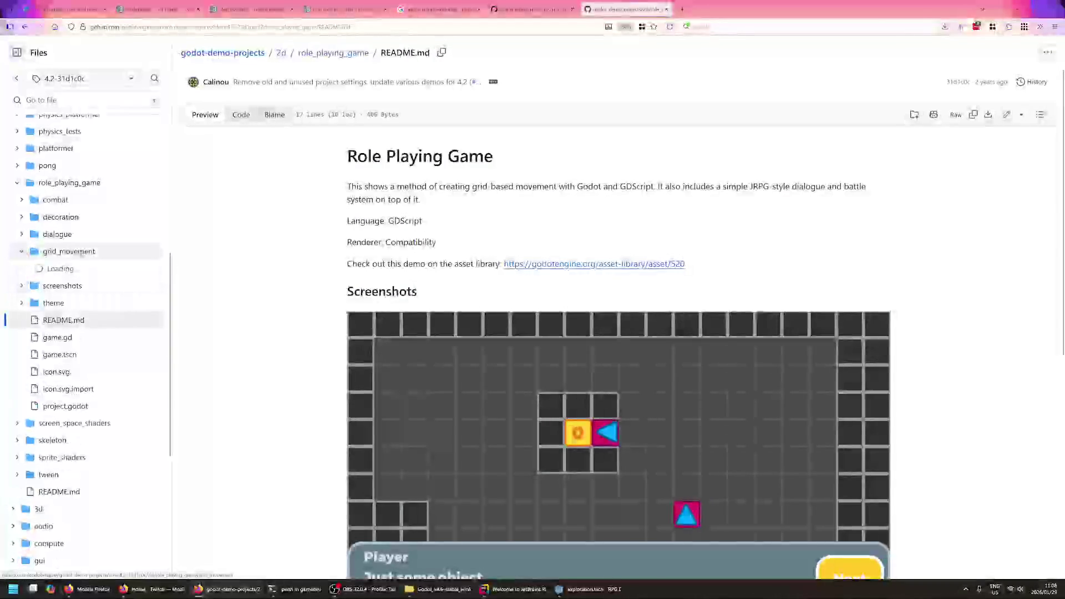
{"action": "left_click", "coordinate": [26, 270]}
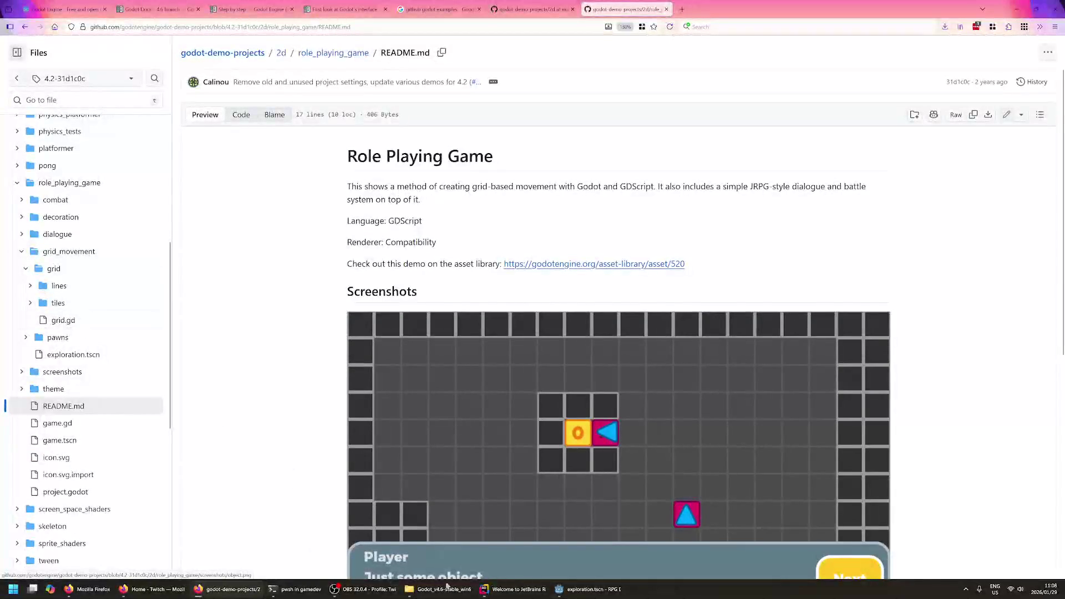
{"action": "left_click", "coordinate": [584, 588]}
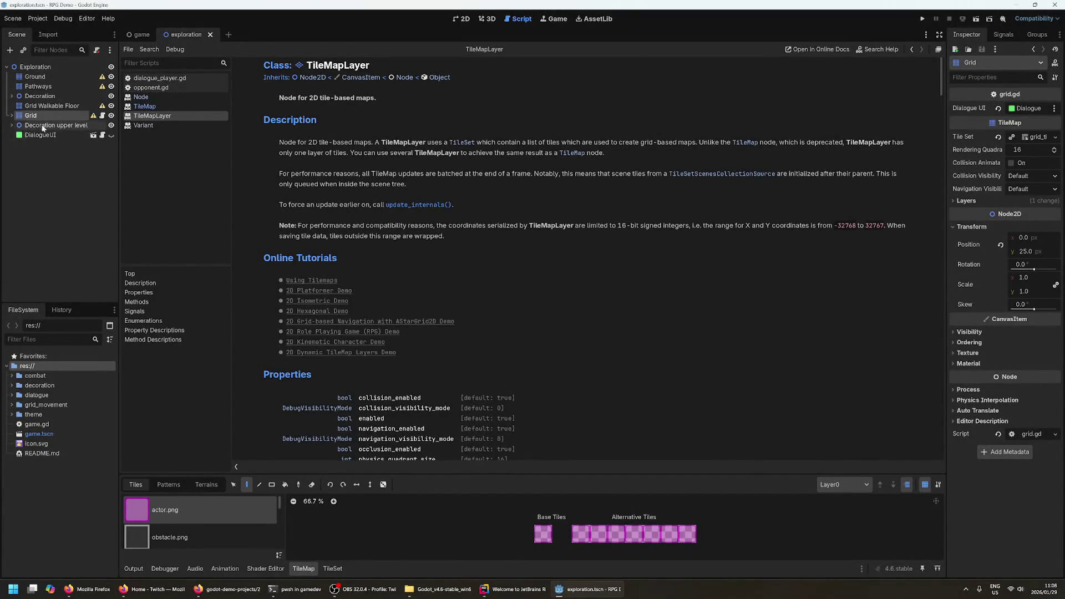
- Deselect the Grid node and return to the deprecated TileMap class reference
{"action": "left_click", "coordinate": [40, 166]}
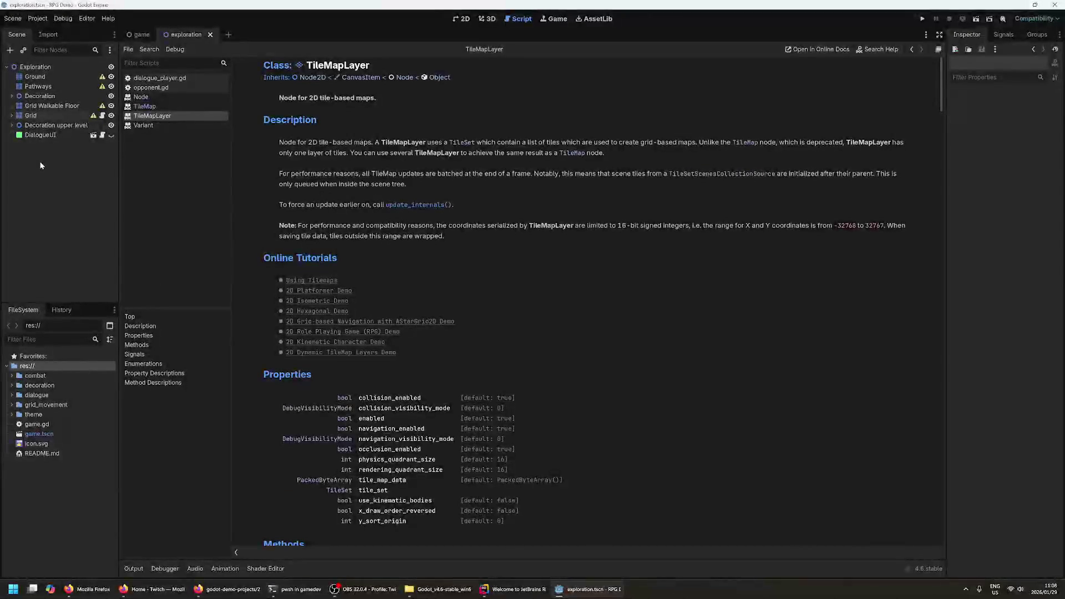
{"action": "left_click", "coordinate": [145, 105]}
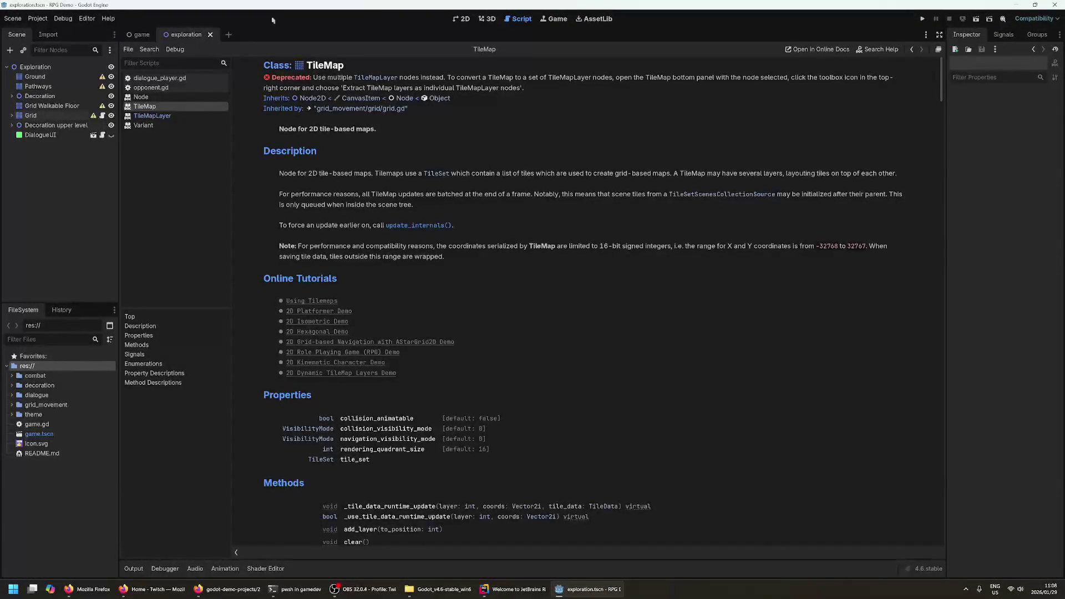
- Close the exploration scene and reopen it from the game scene's Exploration node
{"action": "left_click", "coordinate": [211, 34]}
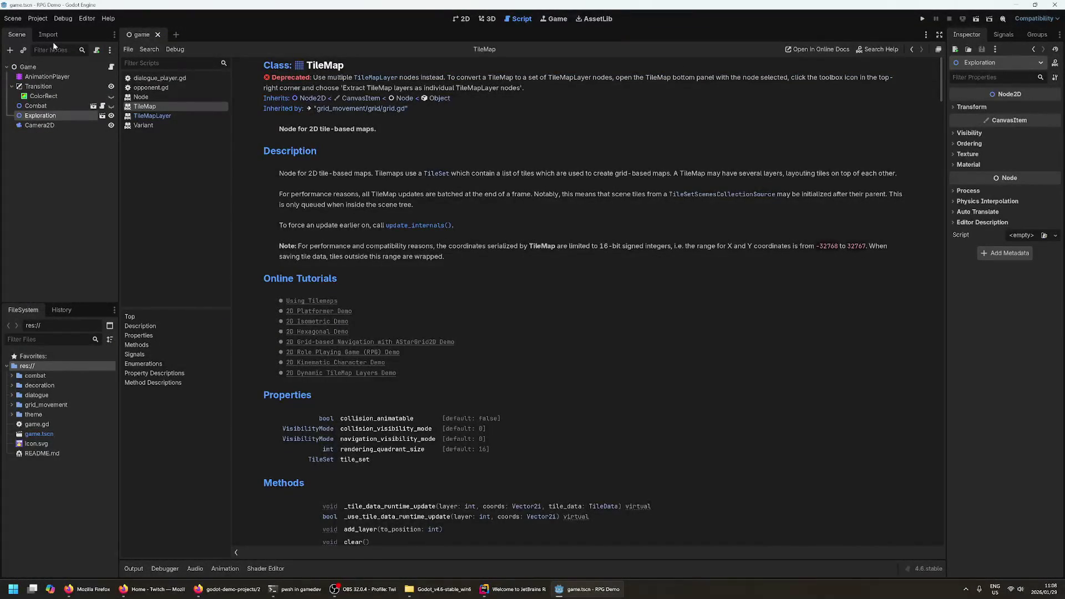
{"action": "left_click", "coordinate": [96, 158]}
{"action": "left_click", "coordinate": [28, 67]}
{"action": "left_click", "coordinate": [43, 96]}
{"action": "left_click", "coordinate": [47, 106]}
{"action": "double_click", "coordinate": [41, 115]}
{"action": "key", "text": "Escape"}
{"action": "right_click", "coordinate": [66, 114]}
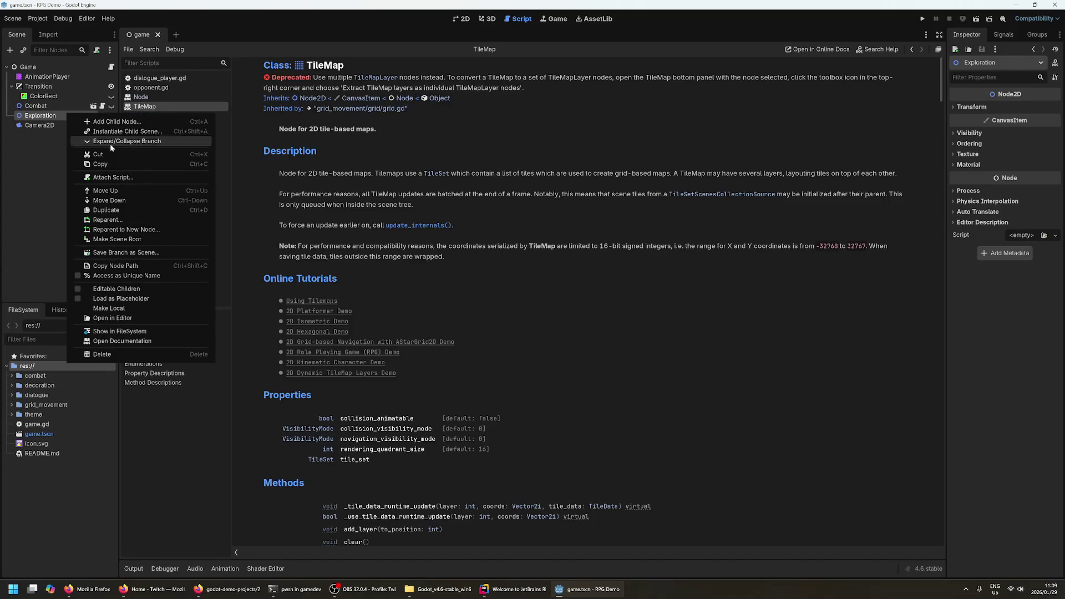
{"action": "left_click", "coordinate": [40, 116]}
{"action": "double_click", "coordinate": [40, 116]}
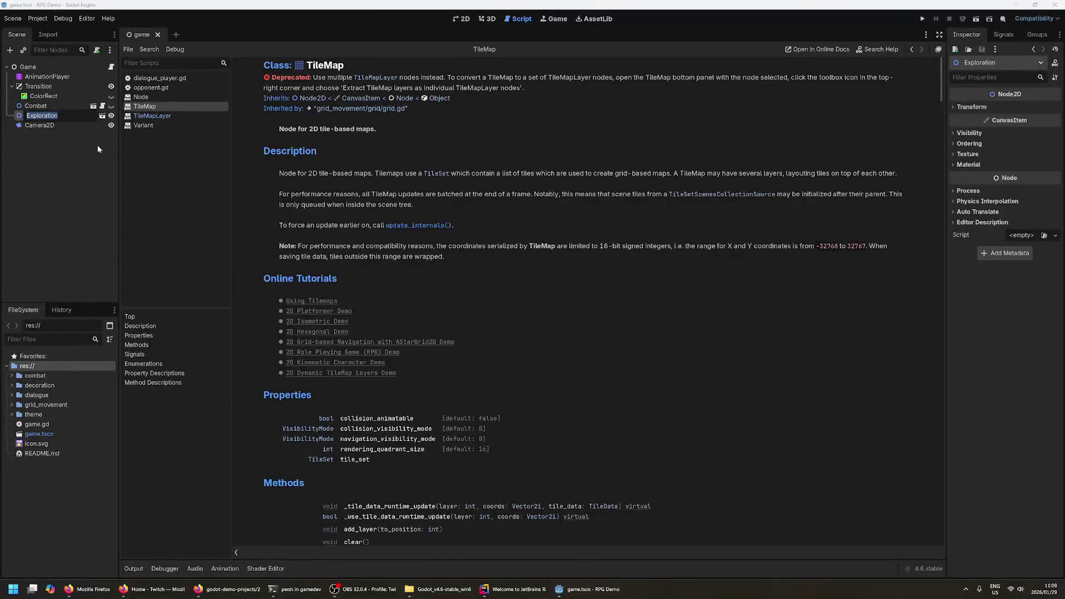
{"action": "left_click", "coordinate": [102, 116]}
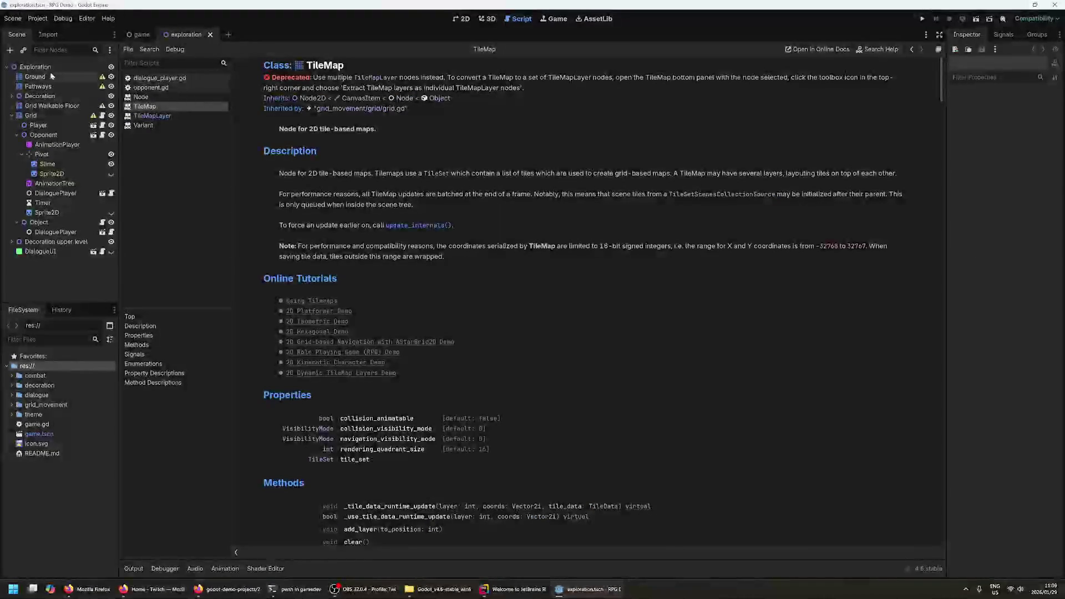
- Select the Ground tilemap, enlarge the tile panel, and show the level on the 2D canvas
{"action": "left_click", "coordinate": [52, 76]}
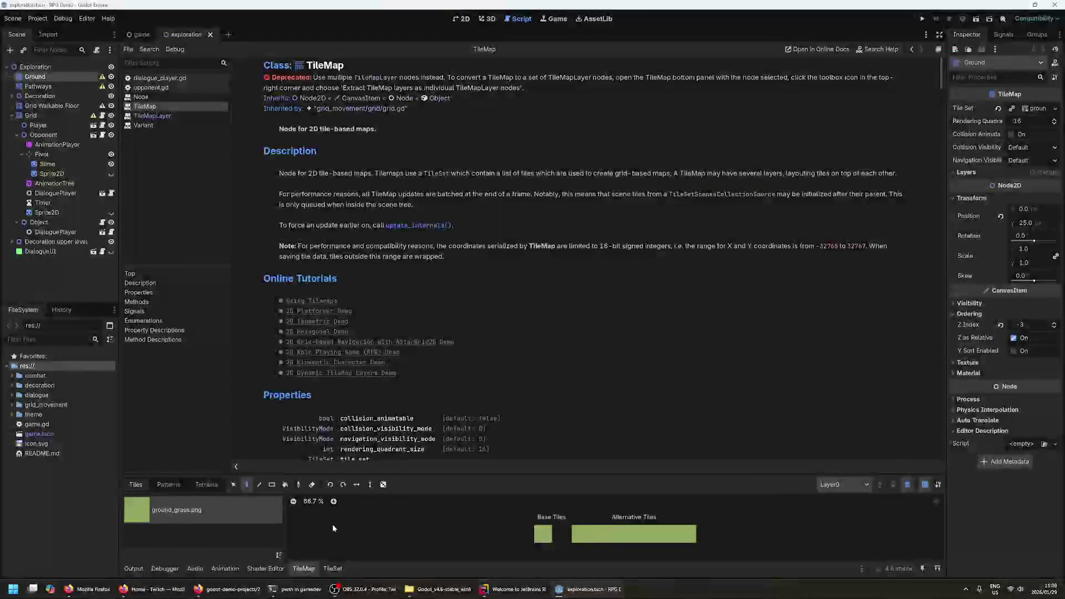
{"action": "left_click", "coordinate": [333, 569]}
{"action": "left_click", "coordinate": [305, 569]}
{"action": "left_click", "coordinate": [332, 568]}
{"action": "left_click", "coordinate": [307, 568]}
{"action": "left_click", "coordinate": [333, 569]}
{"action": "left_click", "coordinate": [304, 569]}
{"action": "left_click_drag", "start_coordinate": [339, 472], "coordinate": [346, 427]}
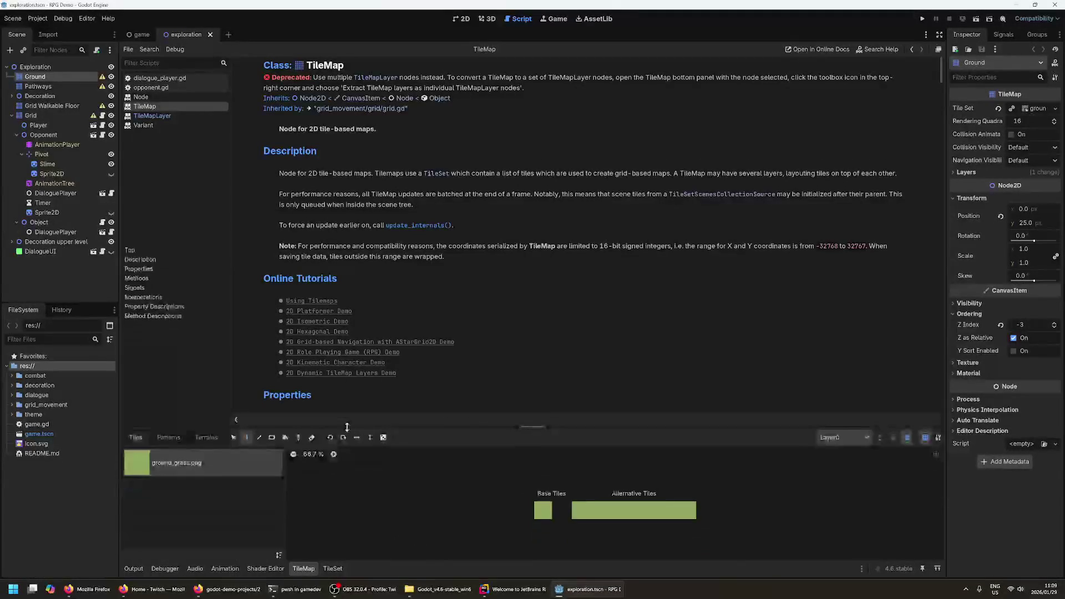
{"action": "left_click", "coordinate": [134, 36]}
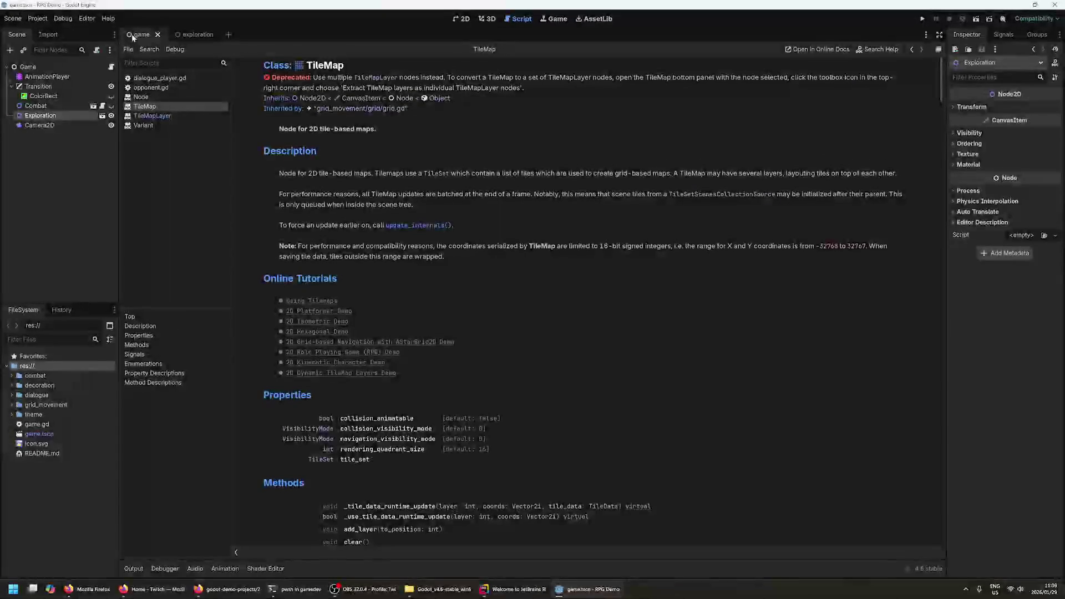
{"action": "left_click", "coordinate": [224, 34]}
{"action": "left_click", "coordinate": [460, 19]}
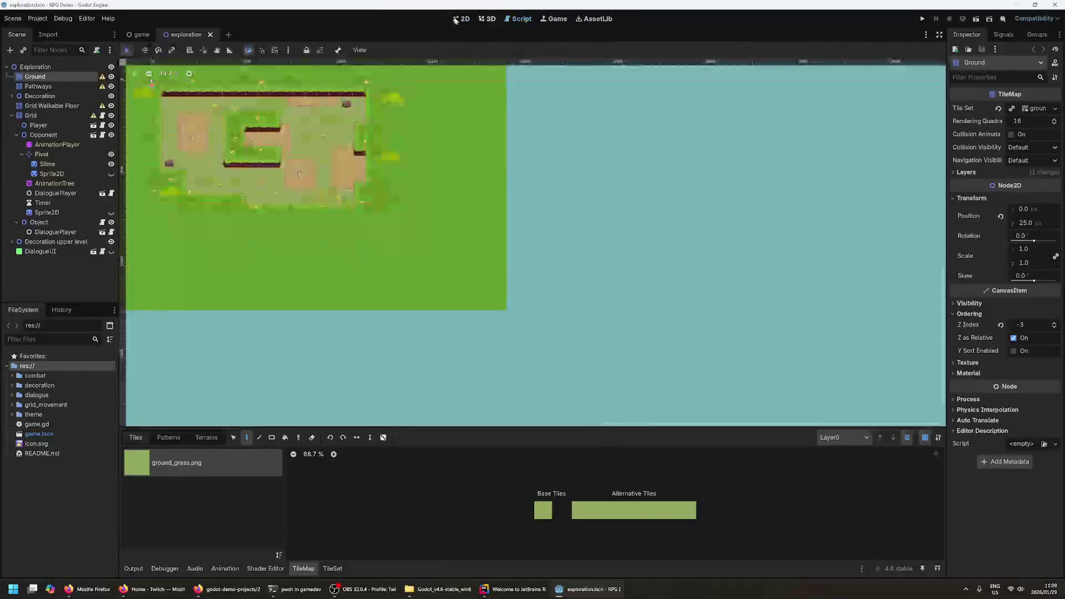
{"action": "scroll", "coordinate": [256, 232], "scroll_direction": "up", "scroll_amount": 2}
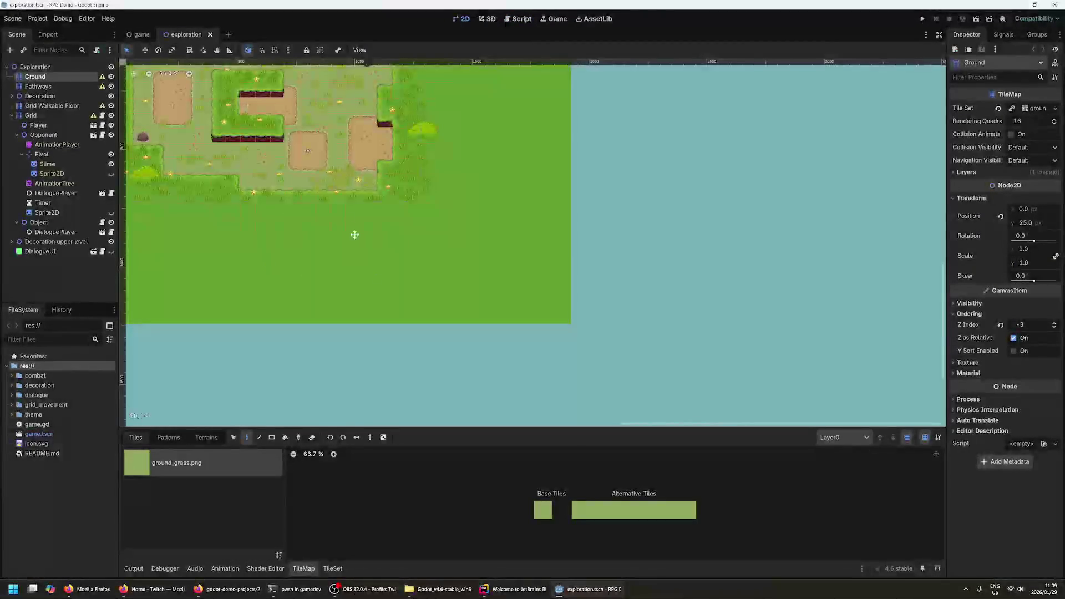
{"action": "scroll", "coordinate": [365, 256], "scroll_direction": "up", "scroll_amount": 4}
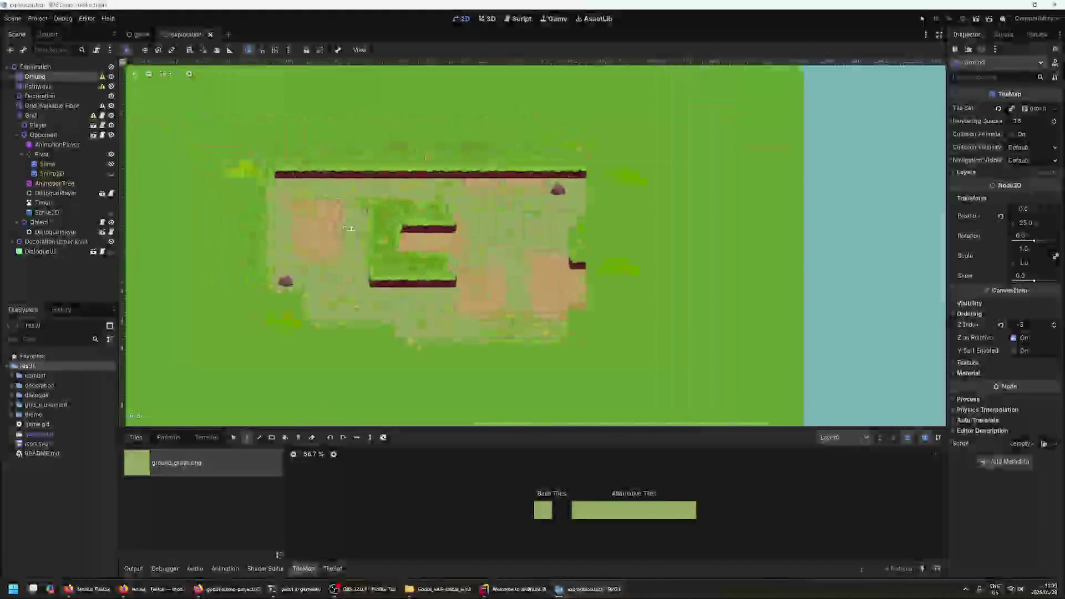
{"action": "left_click", "coordinate": [333, 568]}
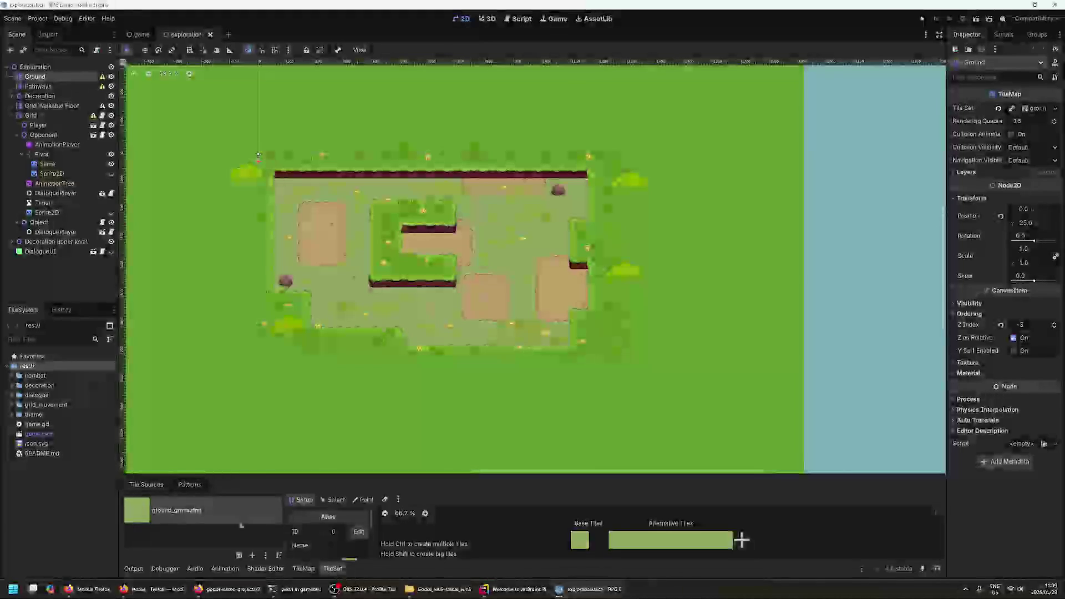
{"action": "scroll", "coordinate": [553, 532], "scroll_direction": "down", "scroll_amount": 1}
{"action": "scroll", "coordinate": [346, 540], "scroll_direction": "down", "scroll_amount": 3}
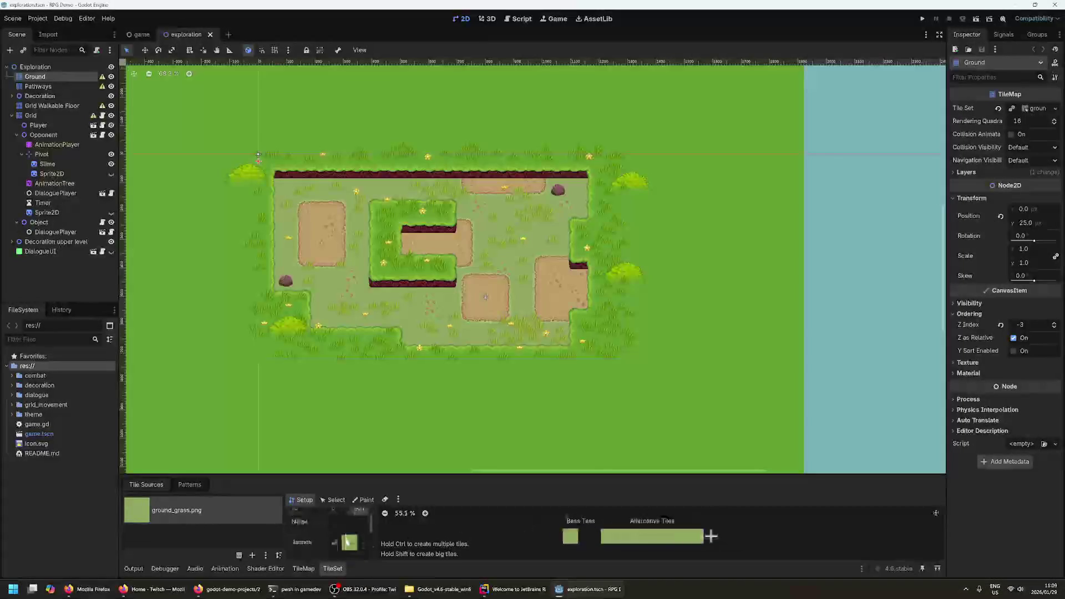
{"action": "scroll", "coordinate": [347, 540], "scroll_direction": "up", "scroll_amount": 3}
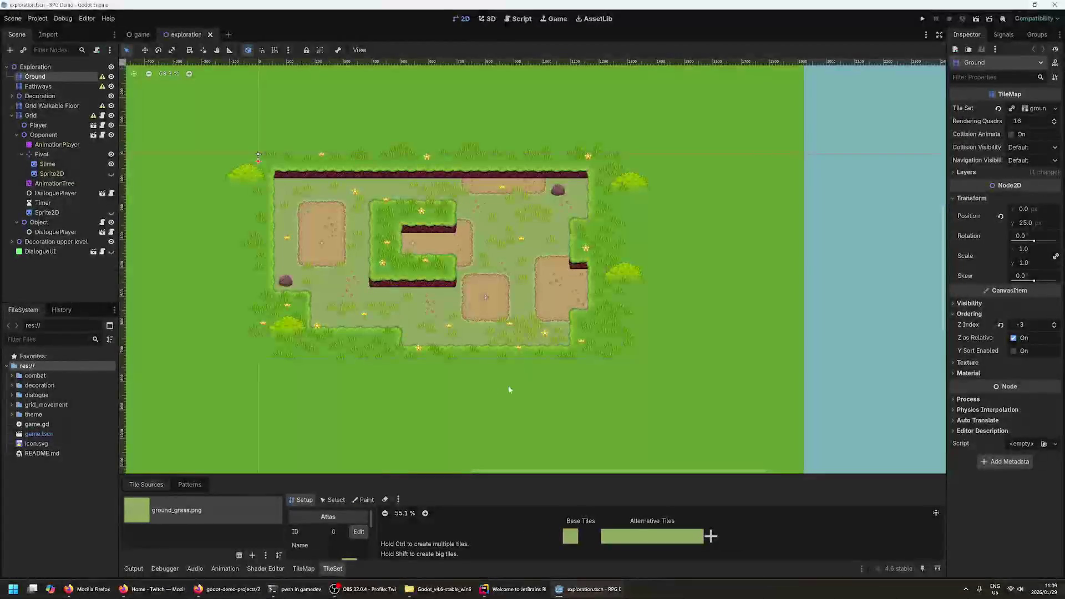
{"action": "left_click_drag", "start_coordinate": [506, 385], "coordinate": [591, 453]}
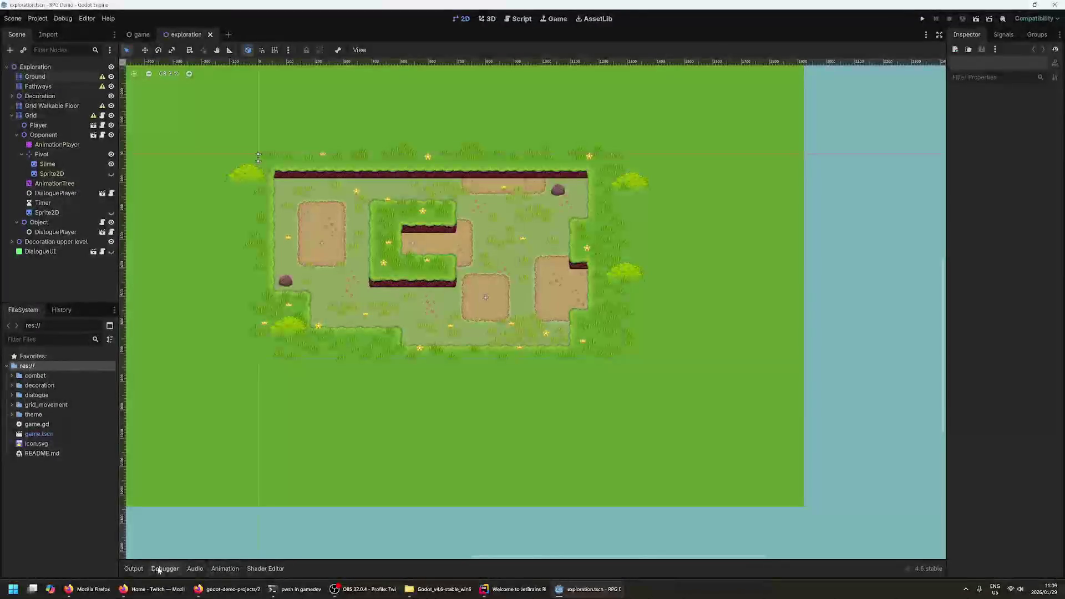
{"action": "left_click", "coordinate": [158, 570]}
{"action": "left_click", "coordinate": [163, 569]}
{"action": "left_click", "coordinate": [226, 569]}
{"action": "left_click", "coordinate": [226, 569]}
{"action": "left_click", "coordinate": [265, 569]}
{"action": "left_click", "coordinate": [265, 569]}
{"action": "left_click", "coordinate": [192, 569]}
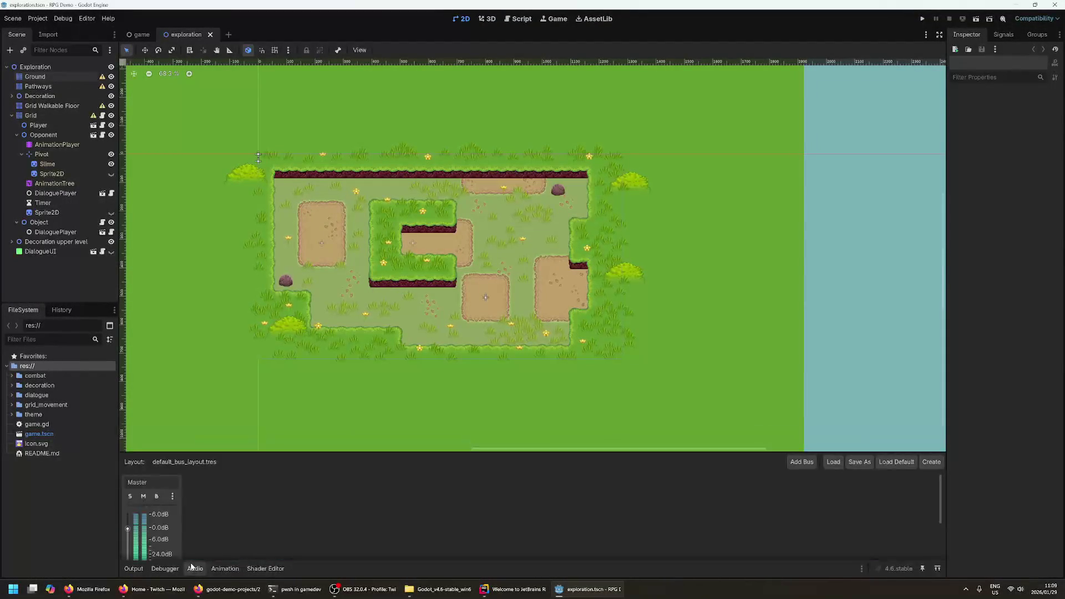
{"action": "left_click", "coordinate": [190, 567]}
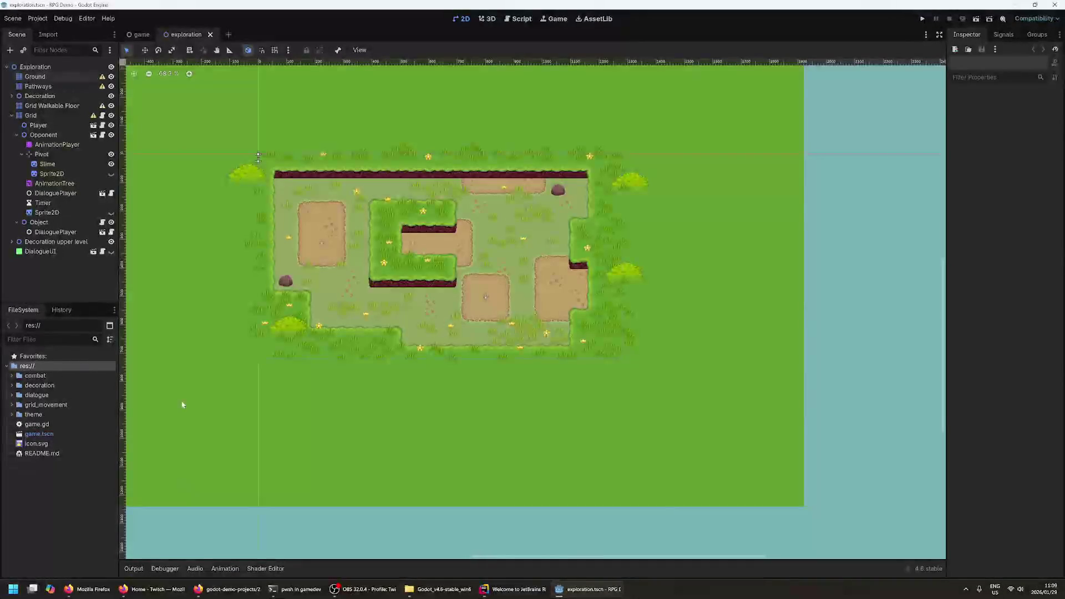
{"action": "left_click", "coordinate": [52, 173]}
{"action": "left_click", "coordinate": [55, 167]}
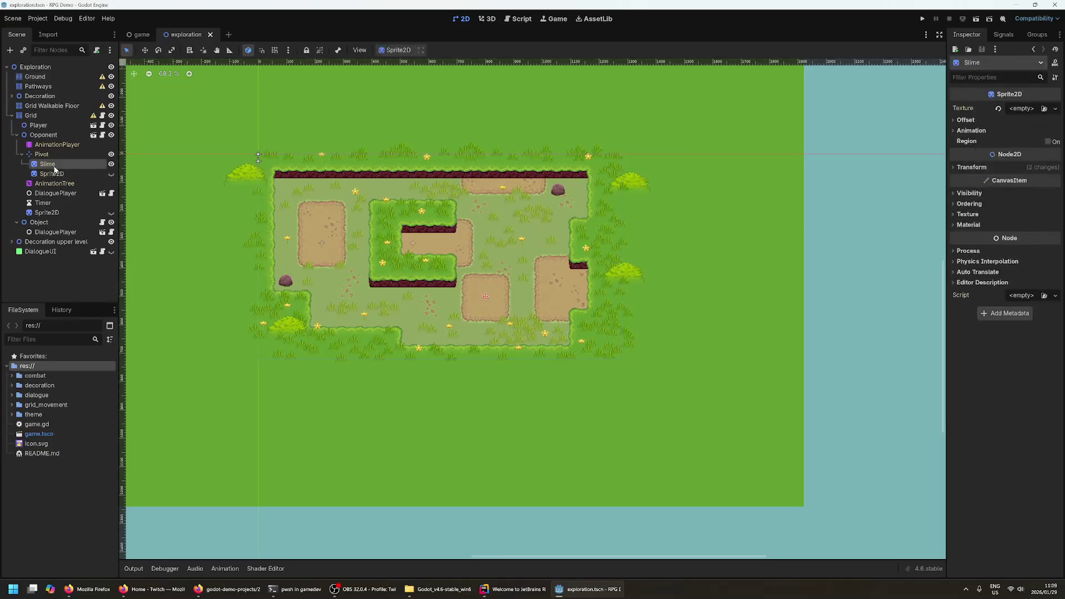
{"action": "left_click", "coordinate": [38, 77]}
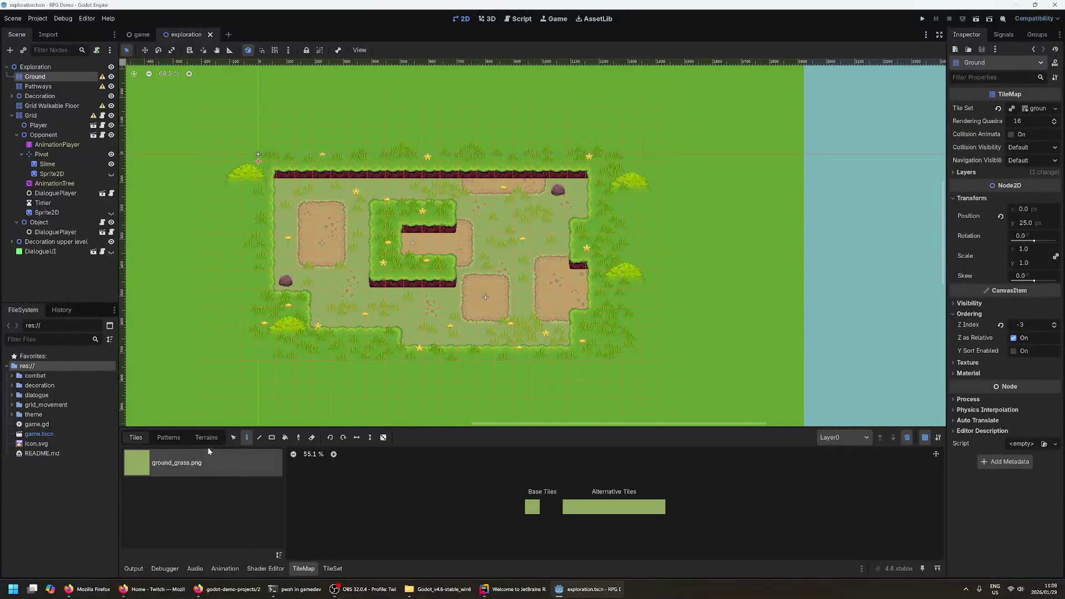
- Try the Line tool with an alternative Pathways tile, then save the exploration scene
{"action": "left_click", "coordinate": [168, 437]}
{"action": "left_click", "coordinate": [206, 437]}
{"action": "left_click", "coordinate": [137, 437]}
{"action": "left_click", "coordinate": [42, 86]}
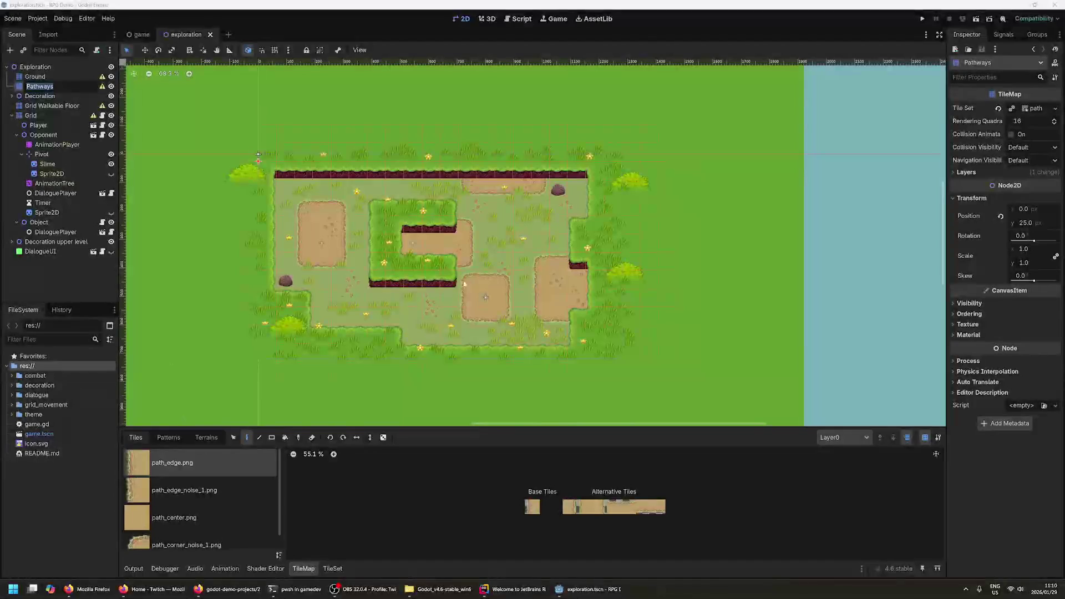
{"action": "left_click", "coordinate": [259, 437]}
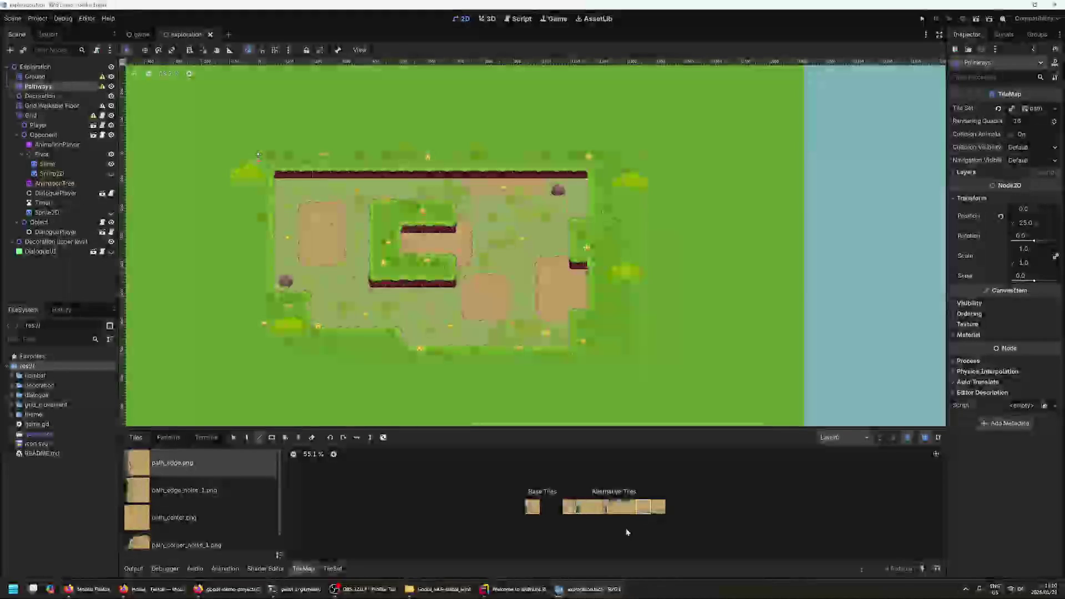
{"action": "left_click", "coordinate": [610, 507]}
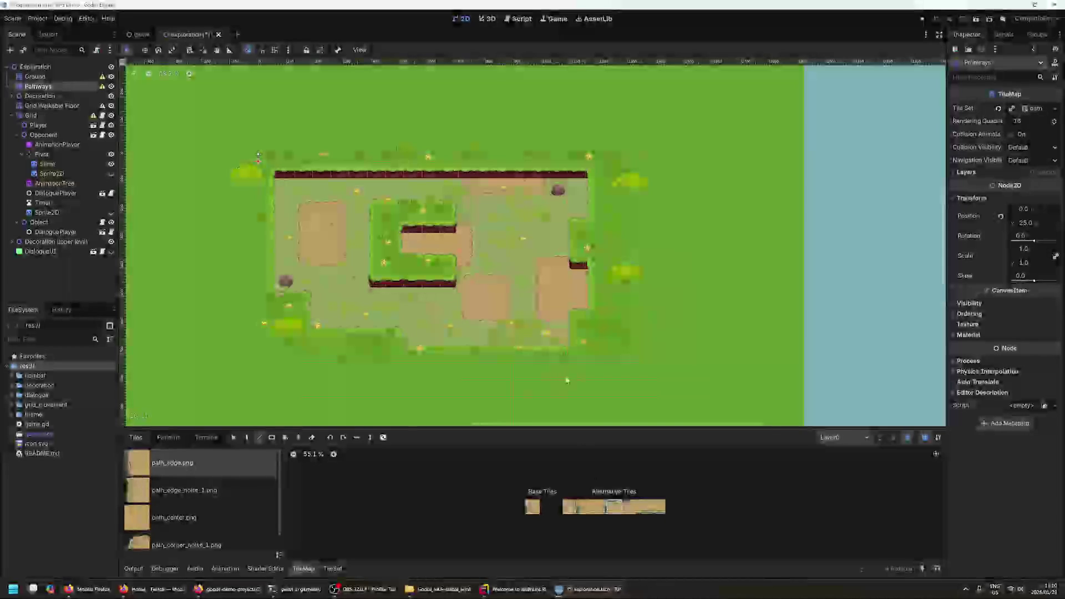
{"action": "key", "text": "ctrl+s"}
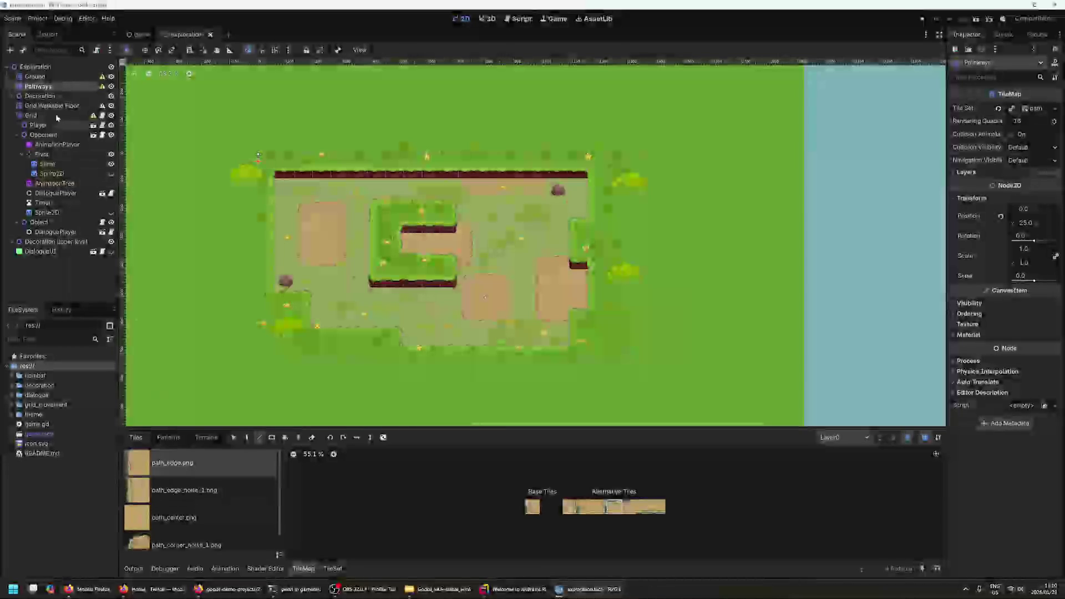
- Pick path_center.png on Pathways with single-tile painting, then select Grid Walkable Floor
{"action": "left_click", "coordinate": [39, 77]}
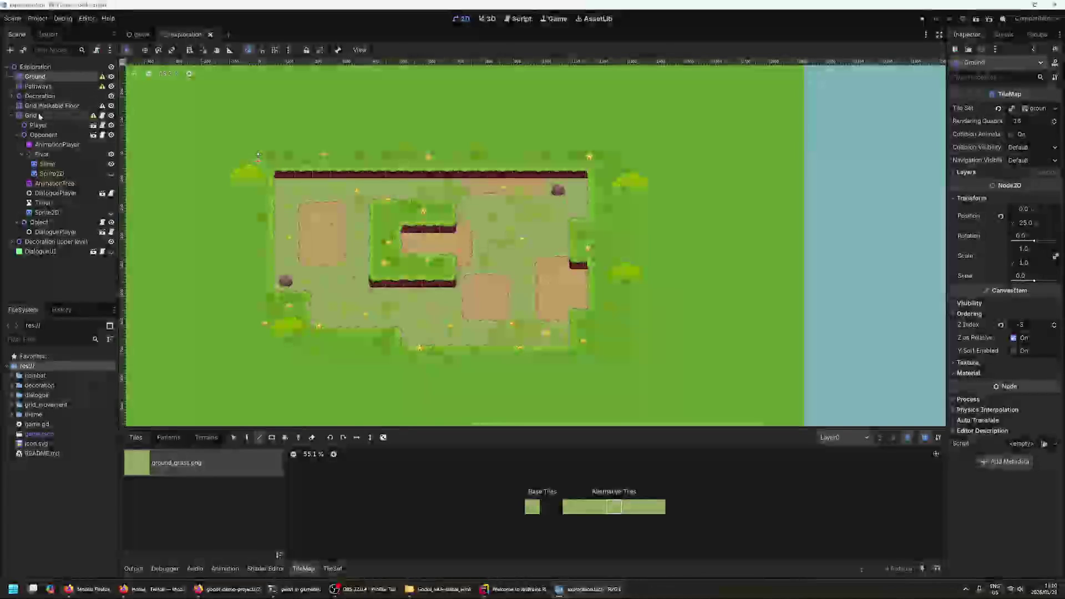
{"action": "left_click", "coordinate": [13, 116]}
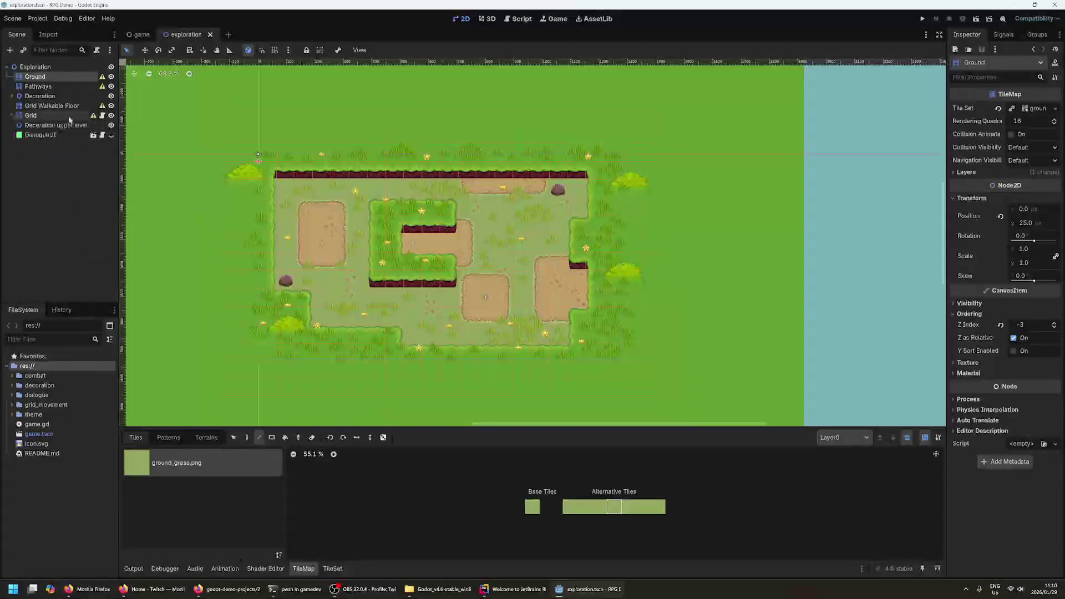
{"action": "left_click", "coordinate": [38, 87]}
{"action": "scroll", "coordinate": [211, 496], "scroll_direction": "down", "scroll_amount": 1}
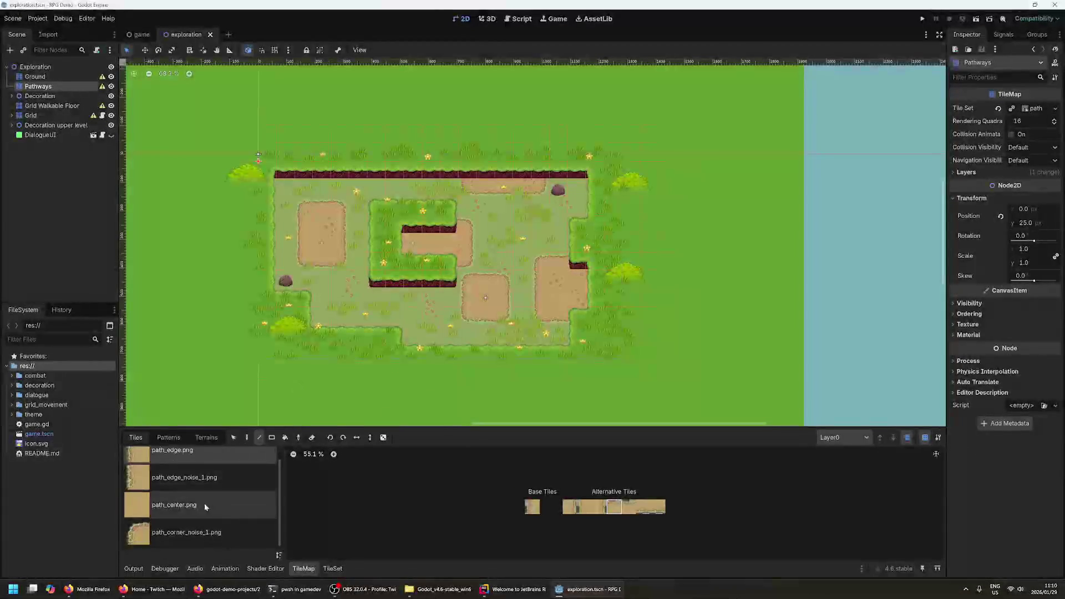
{"action": "left_click", "coordinate": [205, 505]}
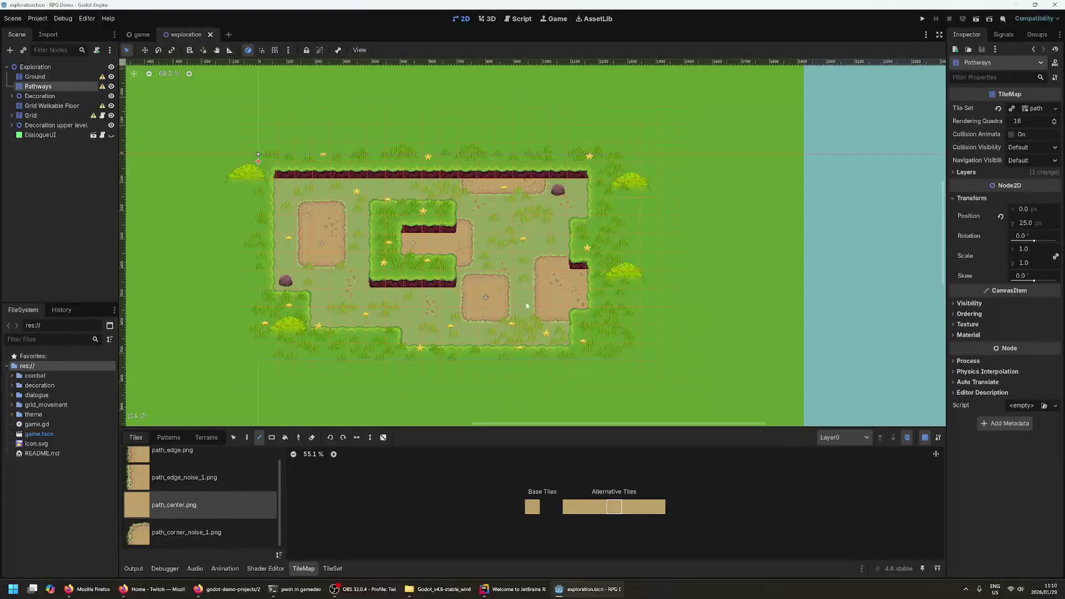
{"action": "left_click", "coordinate": [247, 437]}
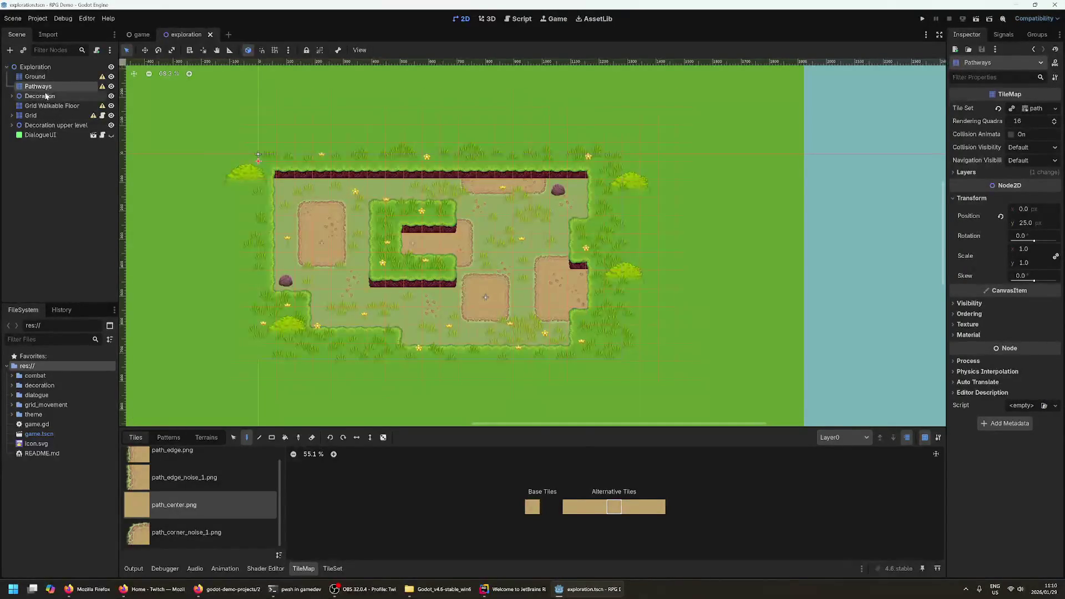
{"action": "left_click", "coordinate": [31, 108]}
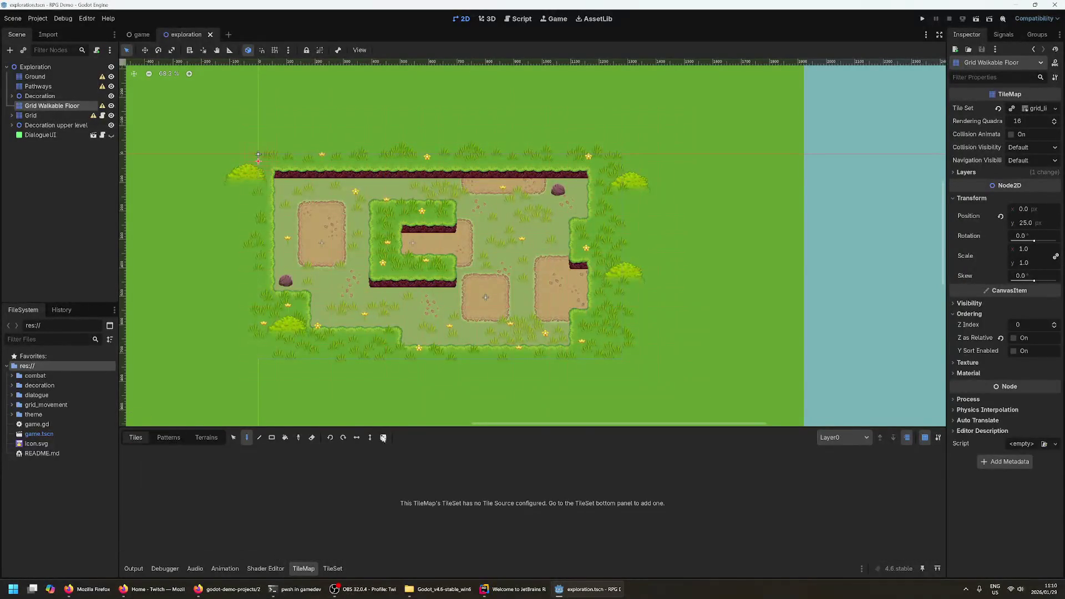
- Expand the Grid node and browse its tile sources down to obstacle_wall.png
{"action": "left_click", "coordinate": [333, 568]}
{"action": "left_click", "coordinate": [303, 568]}
{"action": "left_click", "coordinate": [35, 118]}
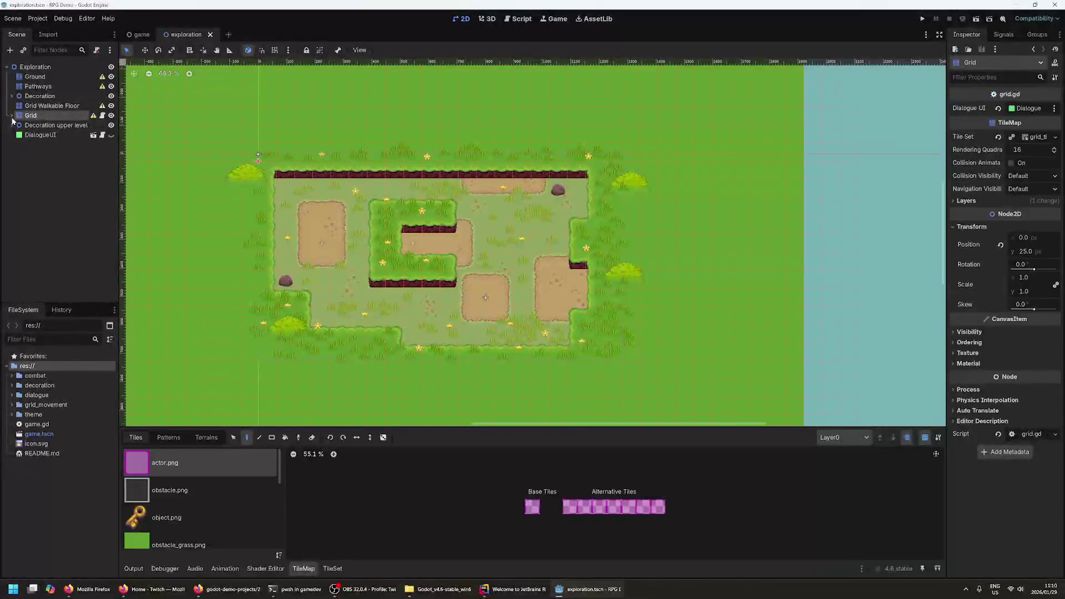
{"action": "key", "text": "Right"}
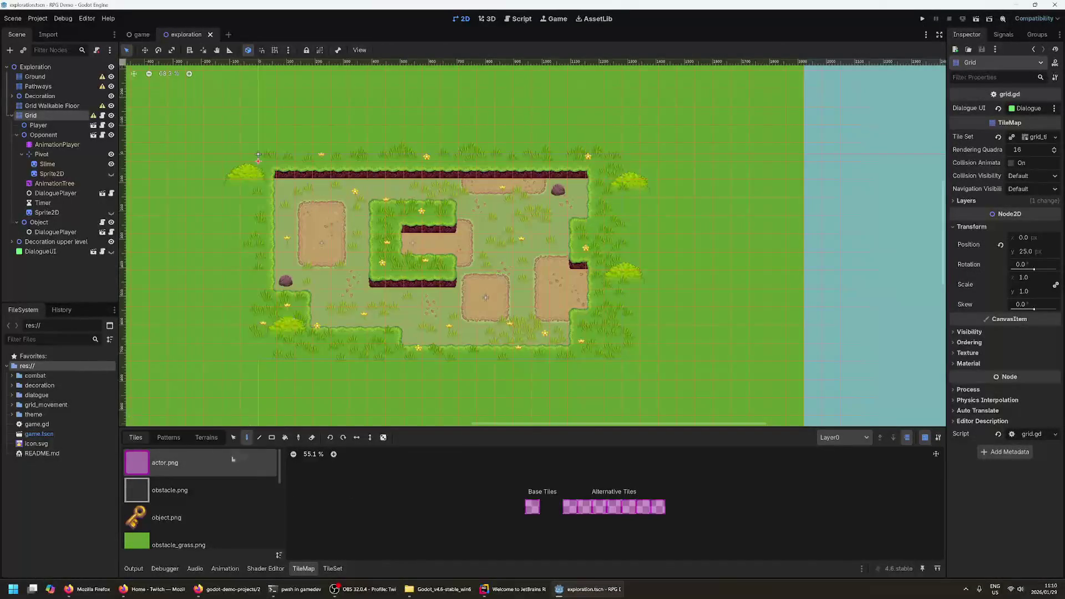
{"action": "scroll", "coordinate": [256, 504], "scroll_direction": "down", "scroll_amount": 2}
{"action": "scroll", "coordinate": [221, 509], "scroll_direction": "down", "scroll_amount": 2}
{"action": "scroll", "coordinate": [221, 509], "scroll_direction": "up", "scroll_amount": 2}
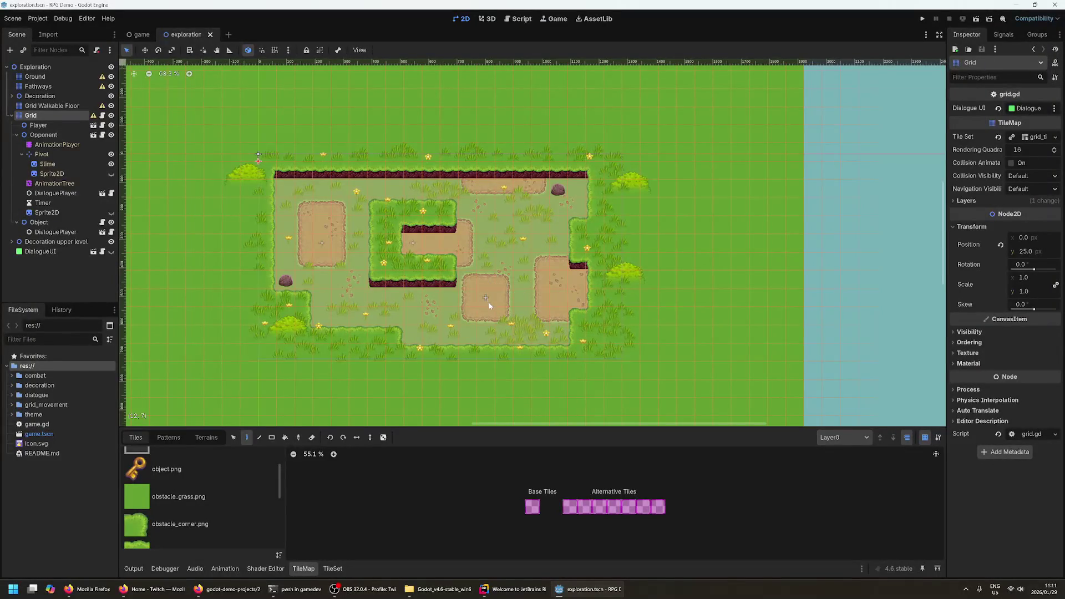
{"action": "scroll", "coordinate": [219, 506], "scroll_direction": "down", "scroll_amount": 3}
{"action": "scroll", "coordinate": [221, 506], "scroll_direction": "down", "scroll_amount": 2}
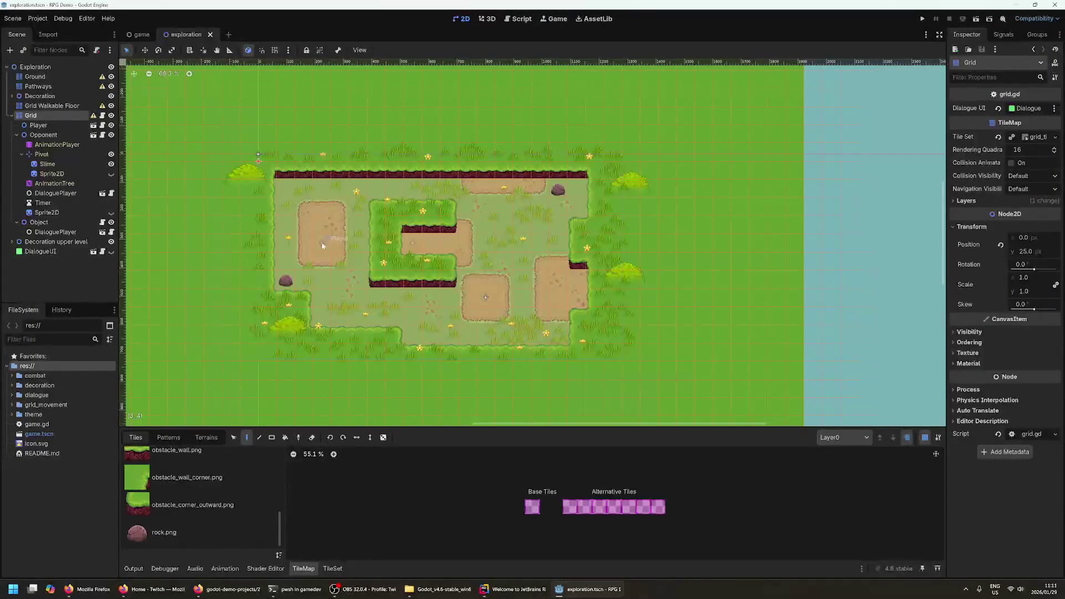
{"action": "scroll", "coordinate": [200, 499], "scroll_direction": "up", "scroll_amount": 2}
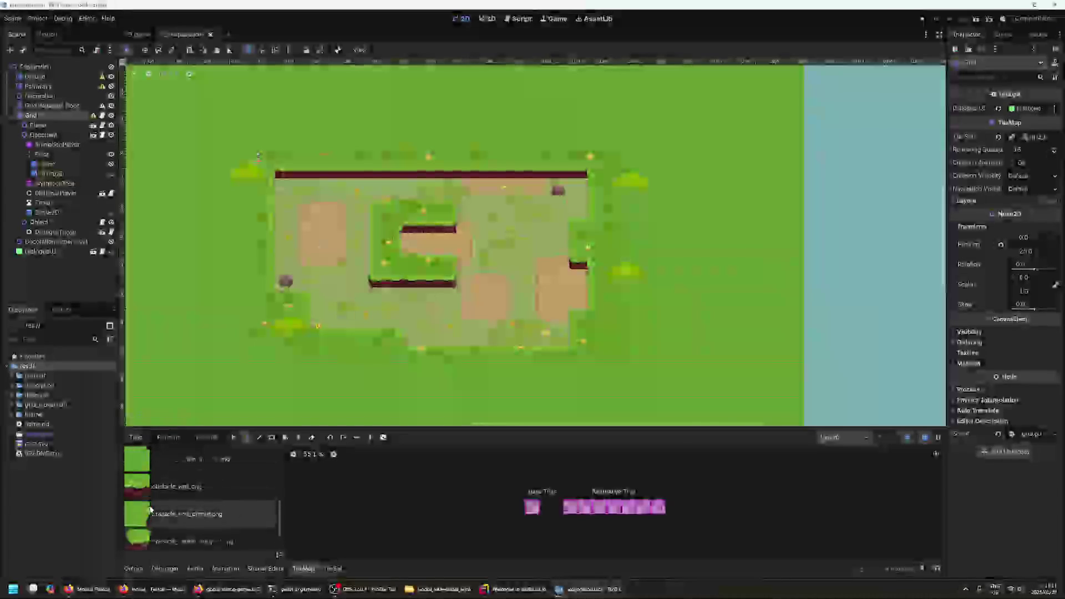
{"action": "left_click", "coordinate": [176, 487]}
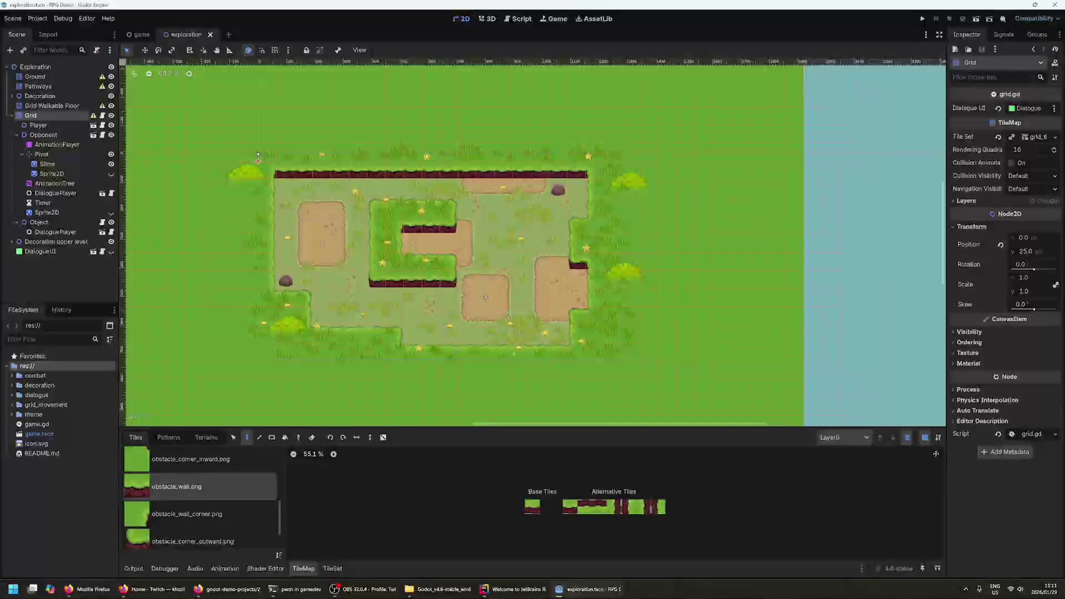
- Inspect the Ground, Grid, Object, Grid Walkable Floor, Decoration and Pathways nodes in turn
{"action": "left_click", "coordinate": [12, 116]}
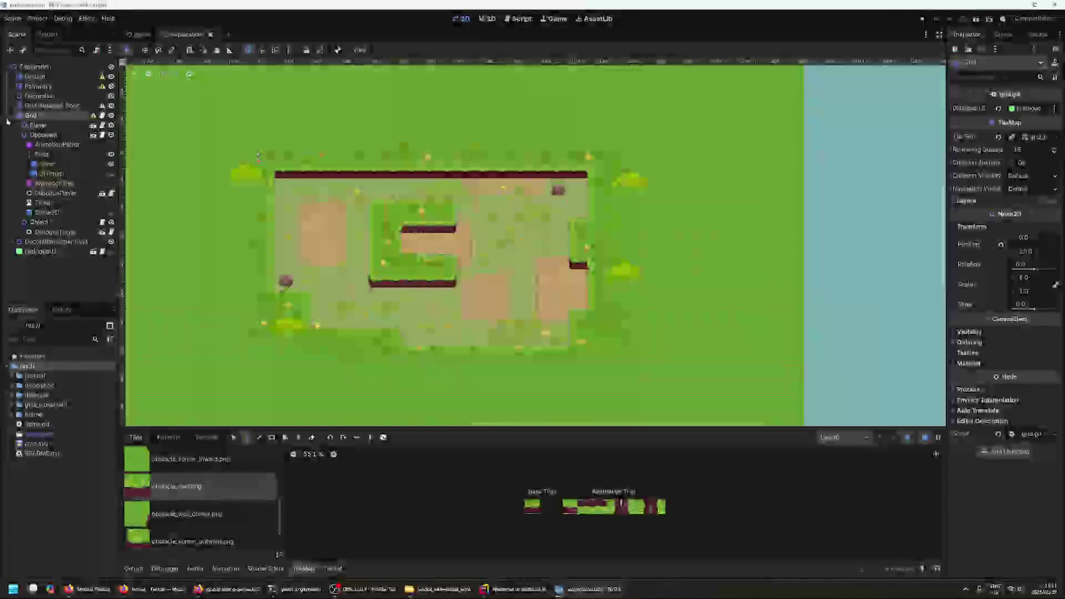
{"action": "left_click", "coordinate": [23, 78]}
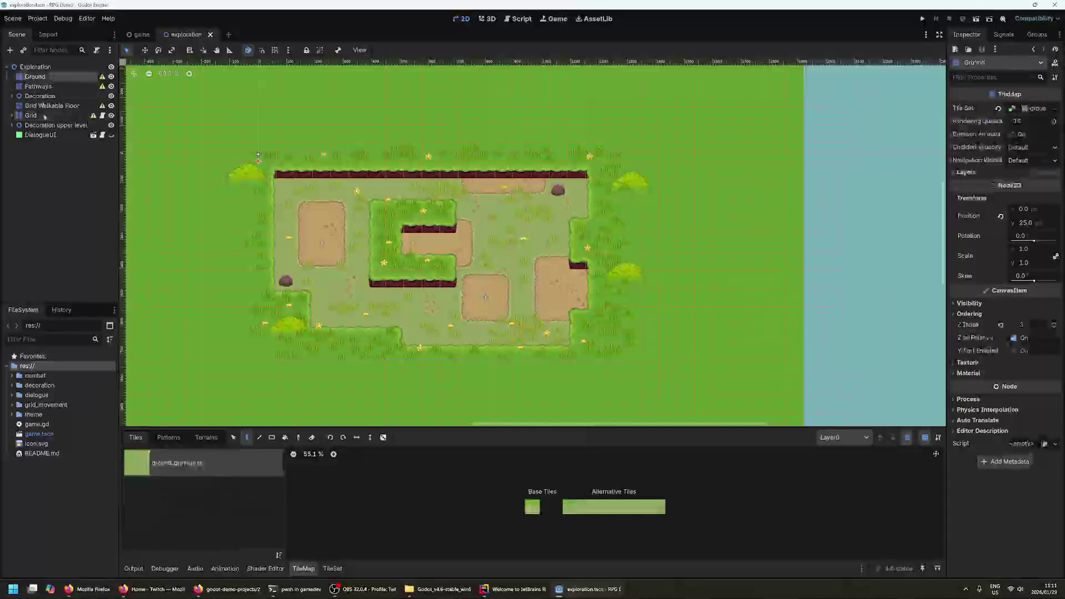
{"action": "left_click", "coordinate": [49, 136]}
{"action": "key", "text": "Up"}
{"action": "key", "text": "Up"}
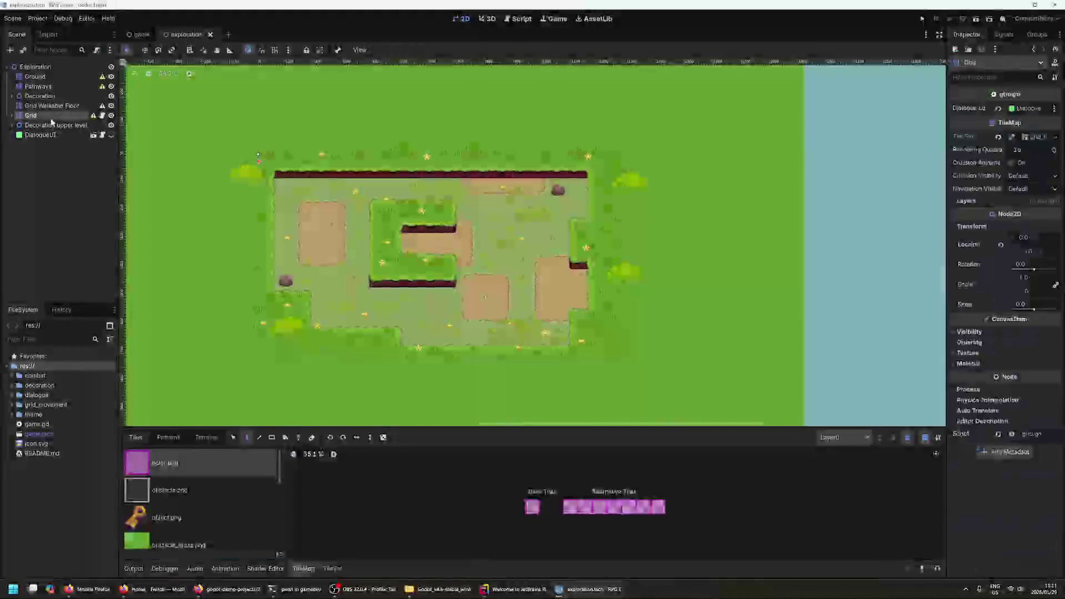
{"action": "left_click", "coordinate": [12, 115]}
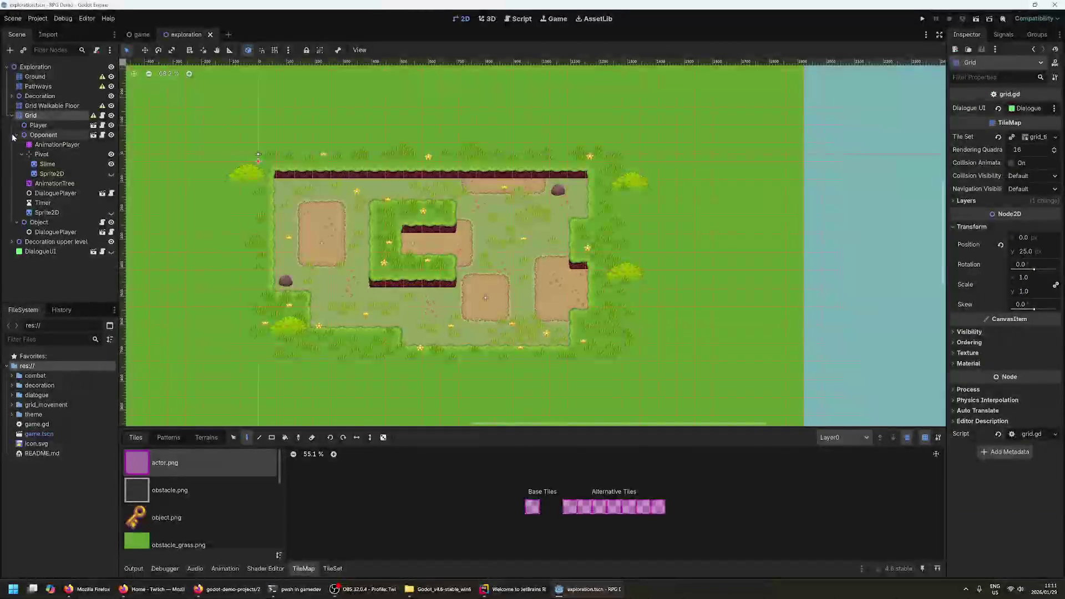
{"action": "left_click", "coordinate": [15, 135]}
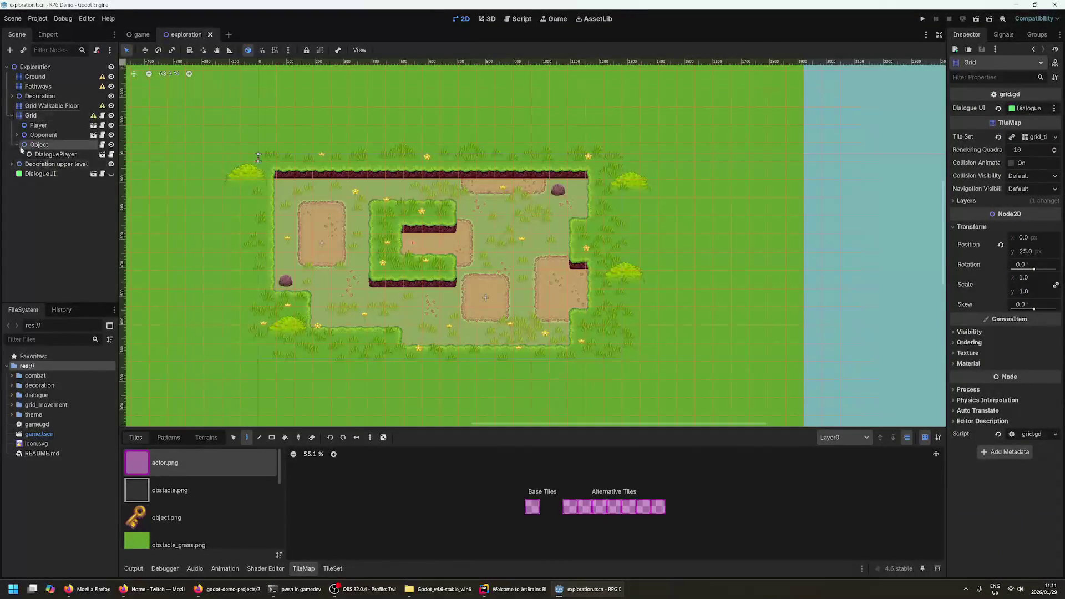
{"action": "left_click", "coordinate": [22, 146]}
{"action": "left_click", "coordinate": [17, 144]}
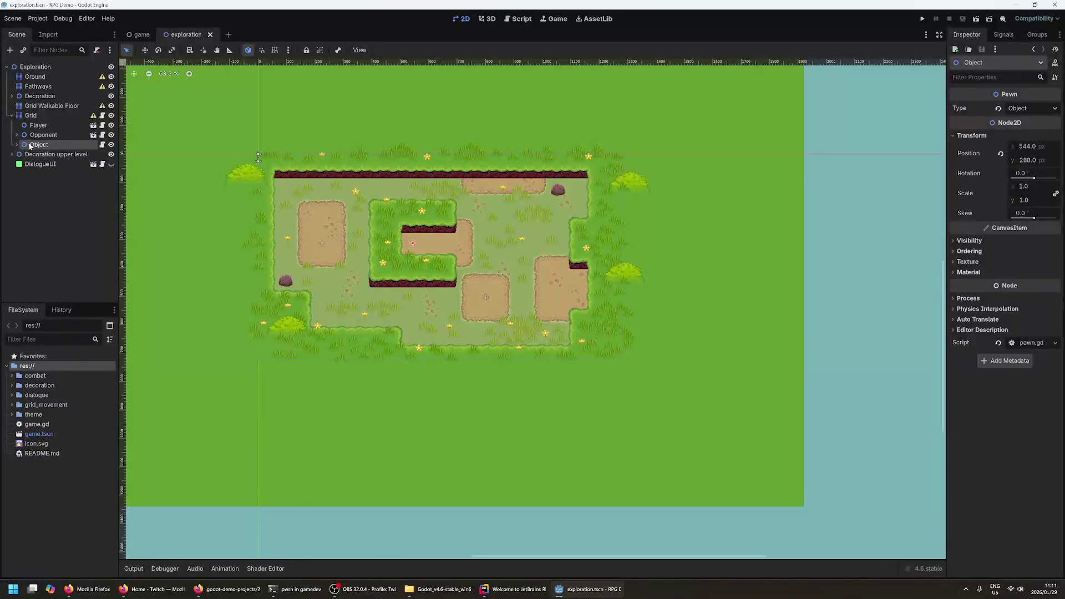
{"action": "left_click", "coordinate": [39, 105]}
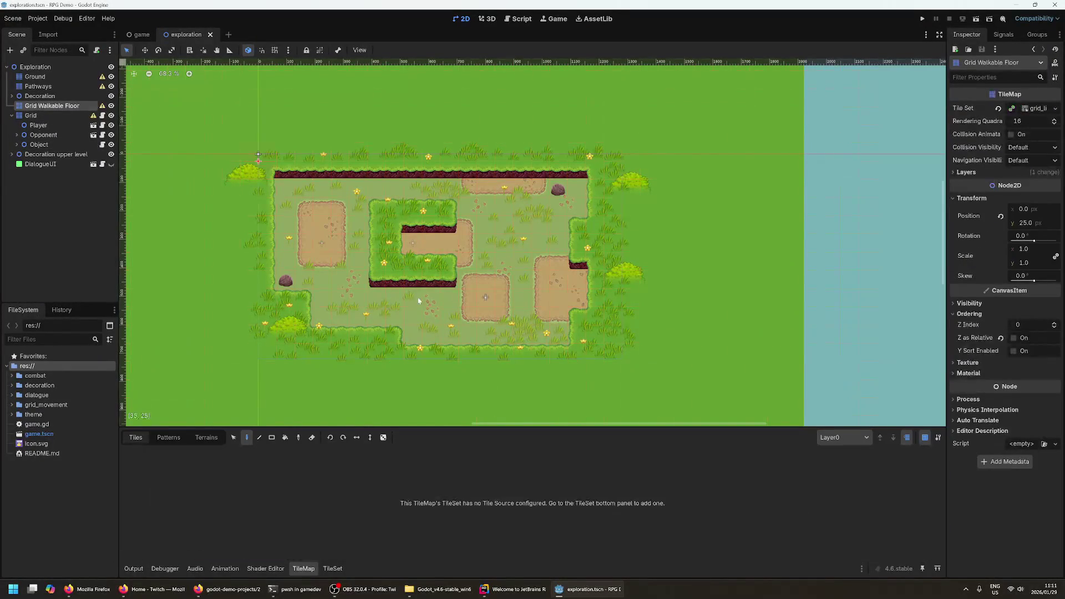
{"action": "left_click", "coordinate": [51, 97]}
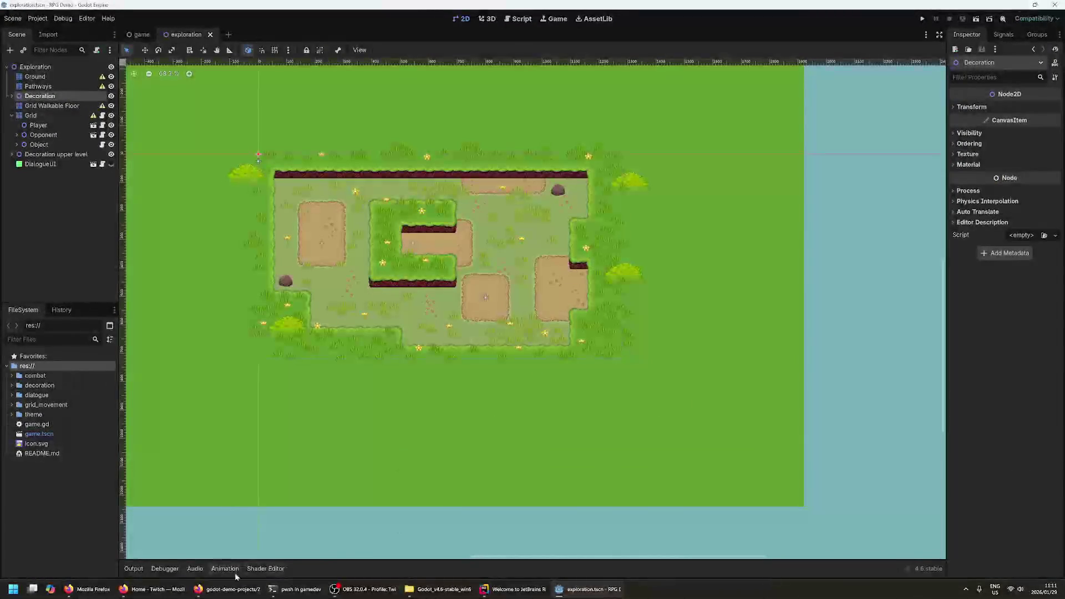
{"action": "left_click", "coordinate": [38, 87]}
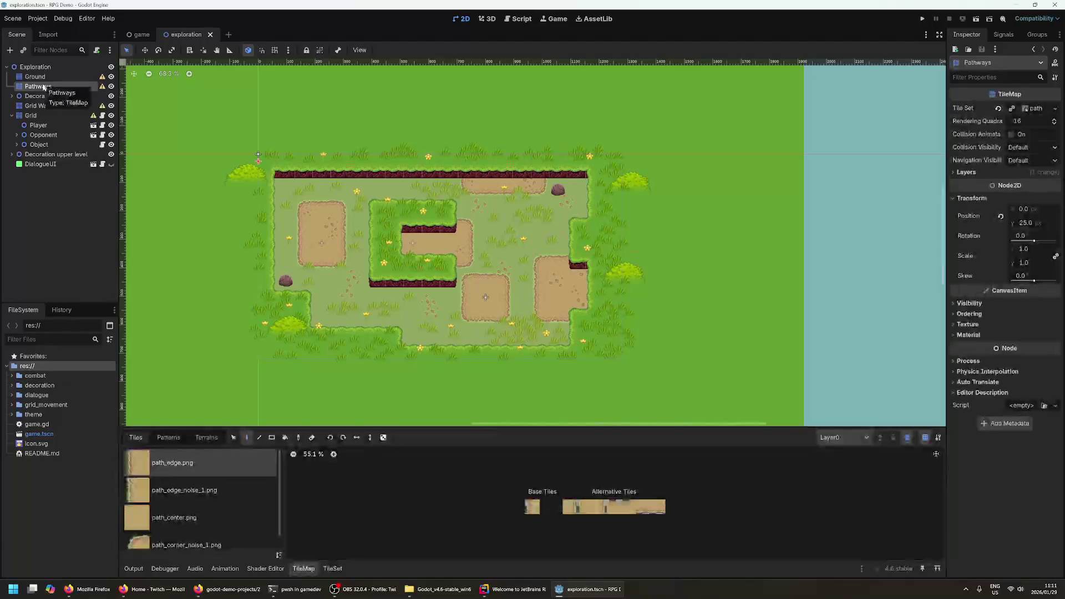
{"action": "scroll", "coordinate": [426, 294], "scroll_direction": "up", "scroll_amount": 3}
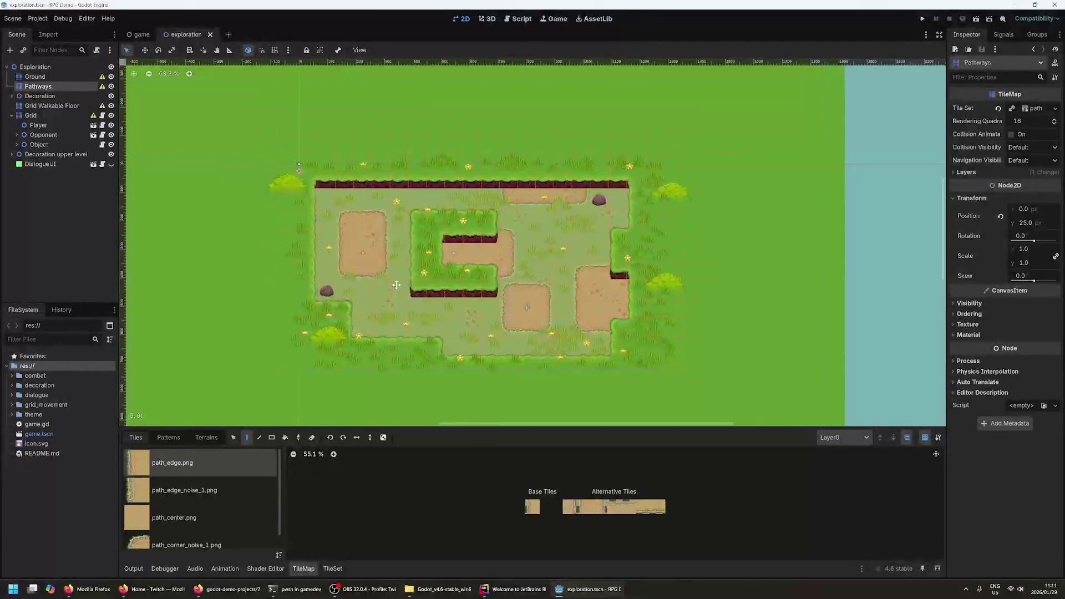
- Browse the pebble sprites under Decoration > Pebble, then select the Ground tile layer
{"action": "scroll", "coordinate": [467, 323], "scroll_direction": "up", "scroll_amount": 2}
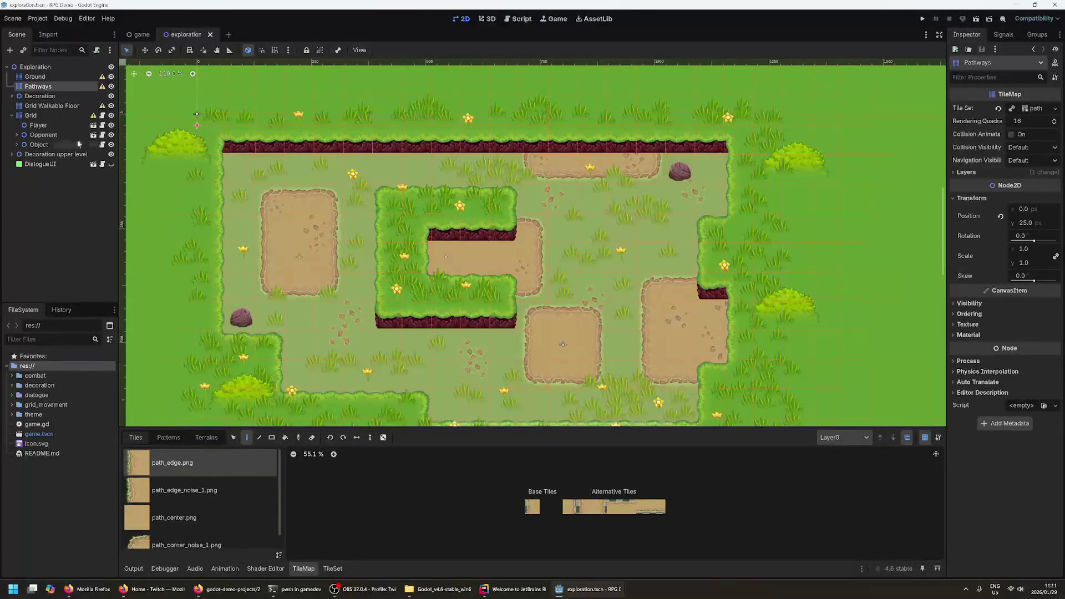
{"action": "left_click", "coordinate": [12, 96]}
{"action": "left_click", "coordinate": [17, 115]}
{"action": "left_click", "coordinate": [39, 115]}
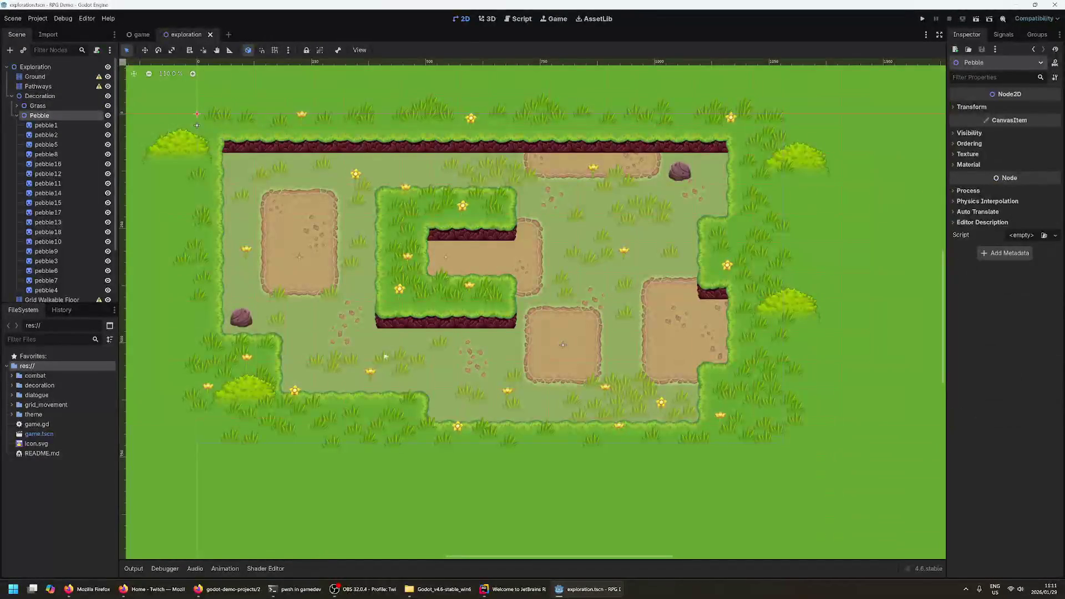
{"action": "left_click", "coordinate": [61, 135]}
{"action": "left_click", "coordinate": [54, 164]}
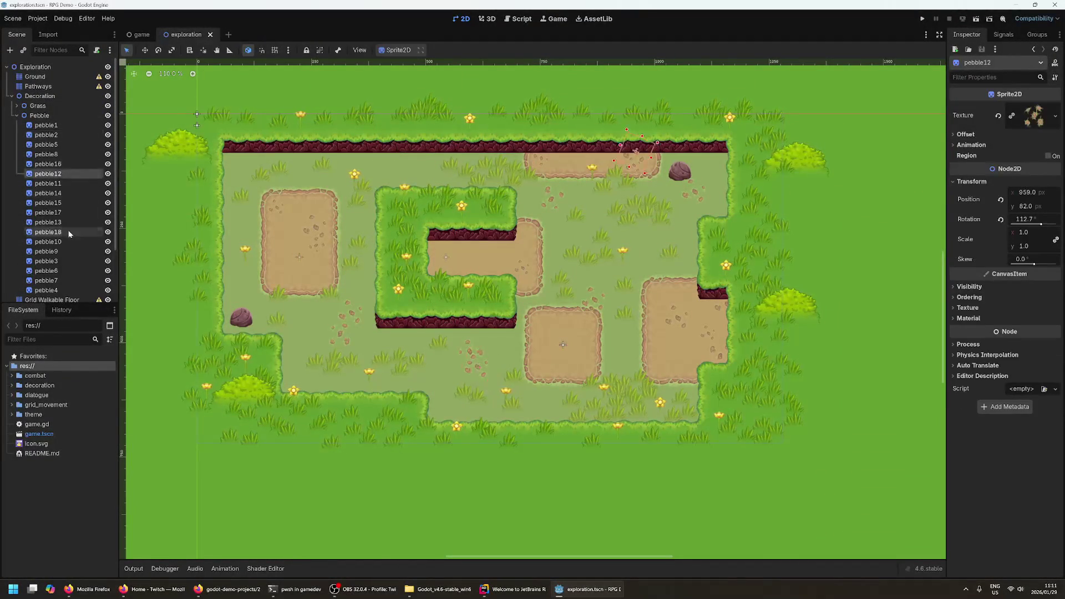
{"action": "key", "text": "Down"}
{"action": "key", "text": "Down"}
{"action": "key", "text": "Down"}
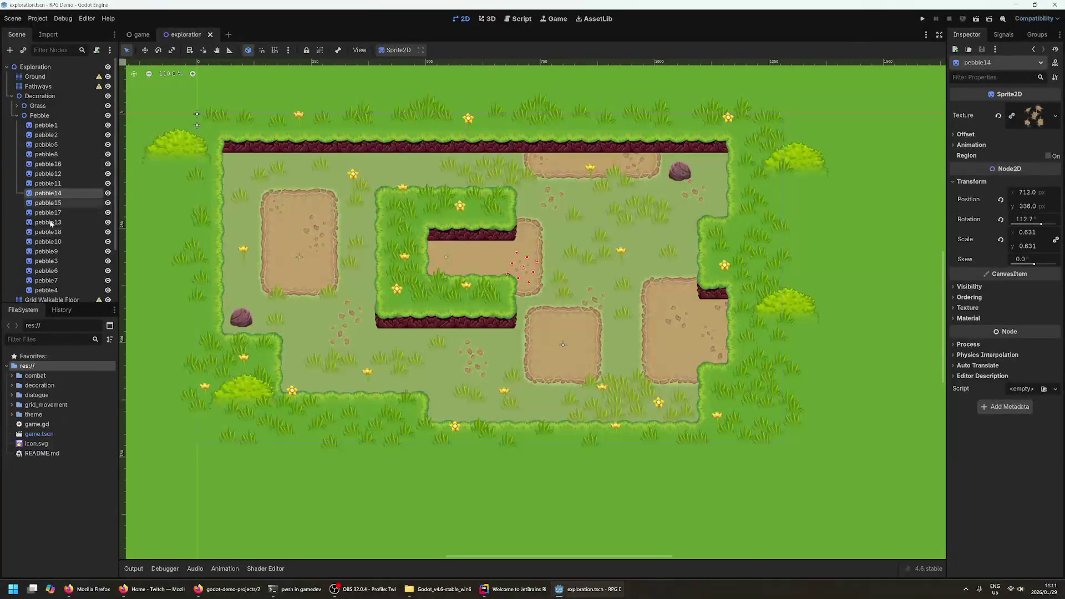
{"action": "key", "text": "Up"}
{"action": "key", "text": "Up"}
{"action": "key", "text": "Up"}
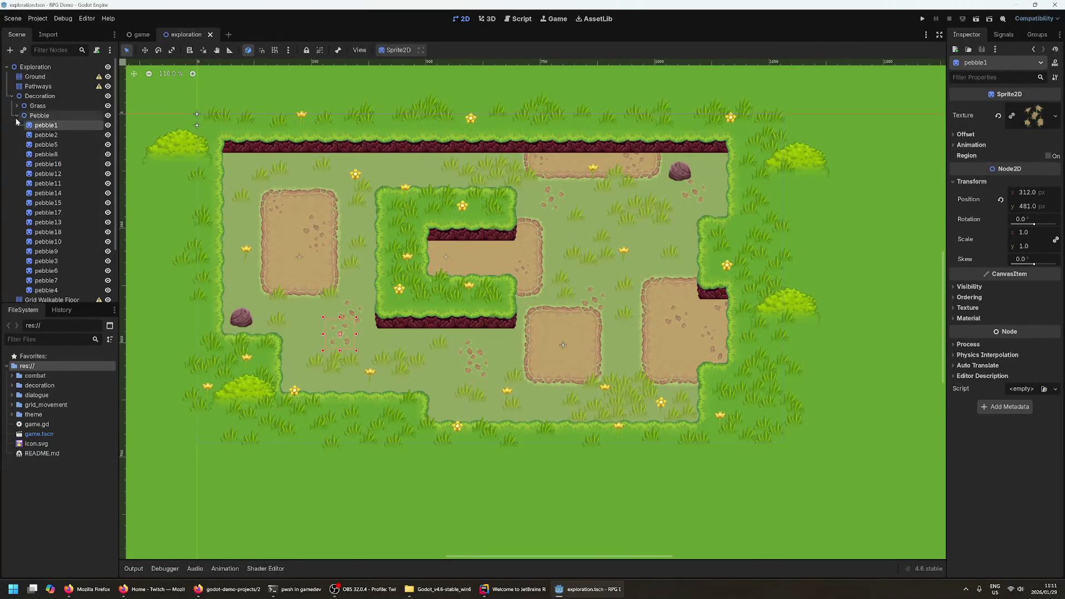
{"action": "left_click", "coordinate": [17, 115]}
{"action": "left_click", "coordinate": [34, 77]}
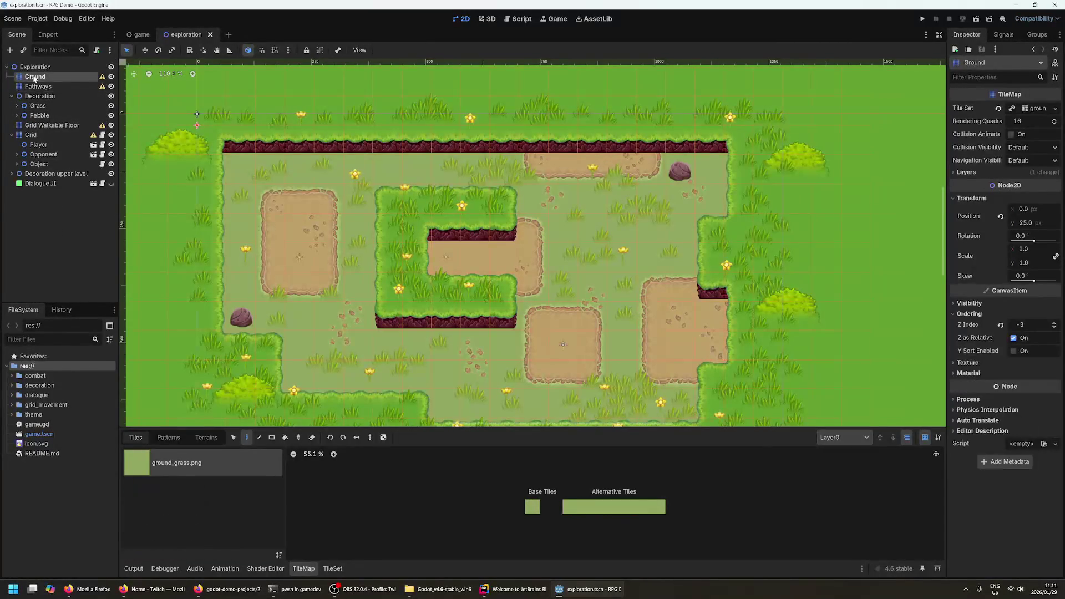
- Inspect the Ground tileset's atlas settings in an enlarged TileSet panel
{"action": "scroll", "coordinate": [547, 262], "scroll_direction": "down", "scroll_amount": 3}
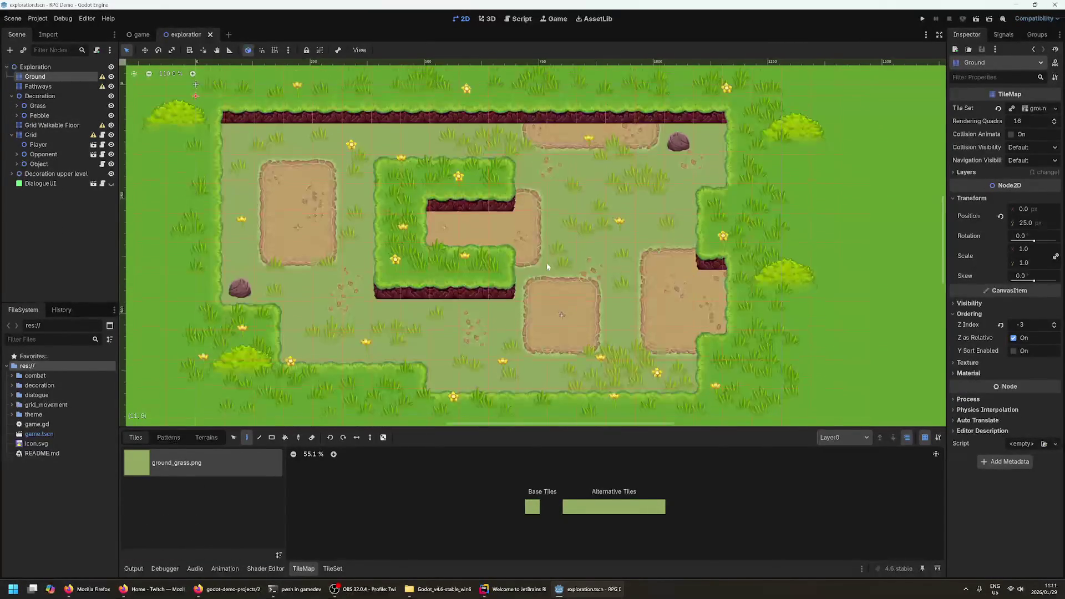
{"action": "scroll", "coordinate": [560, 301], "scroll_direction": "down", "scroll_amount": 3}
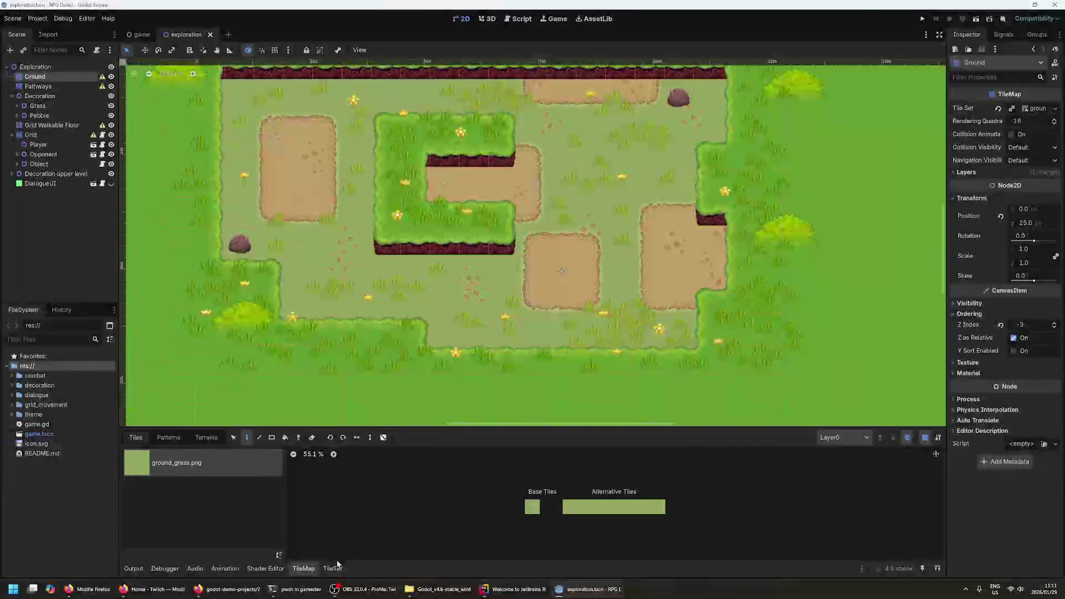
{"action": "left_click", "coordinate": [332, 569]}
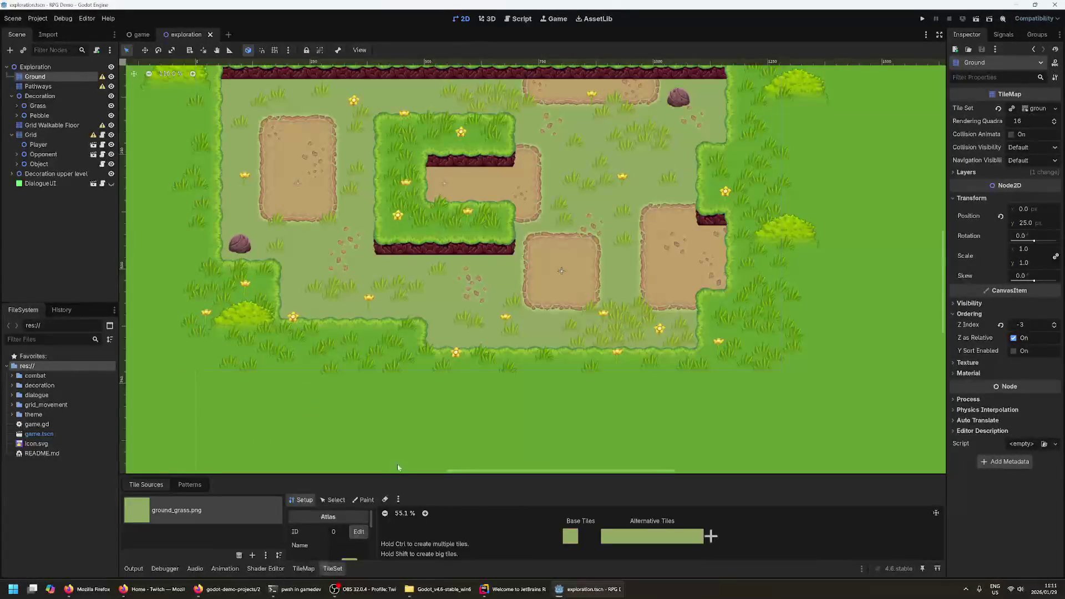
{"action": "left_click_drag", "start_coordinate": [398, 475], "coordinate": [399, 331]}
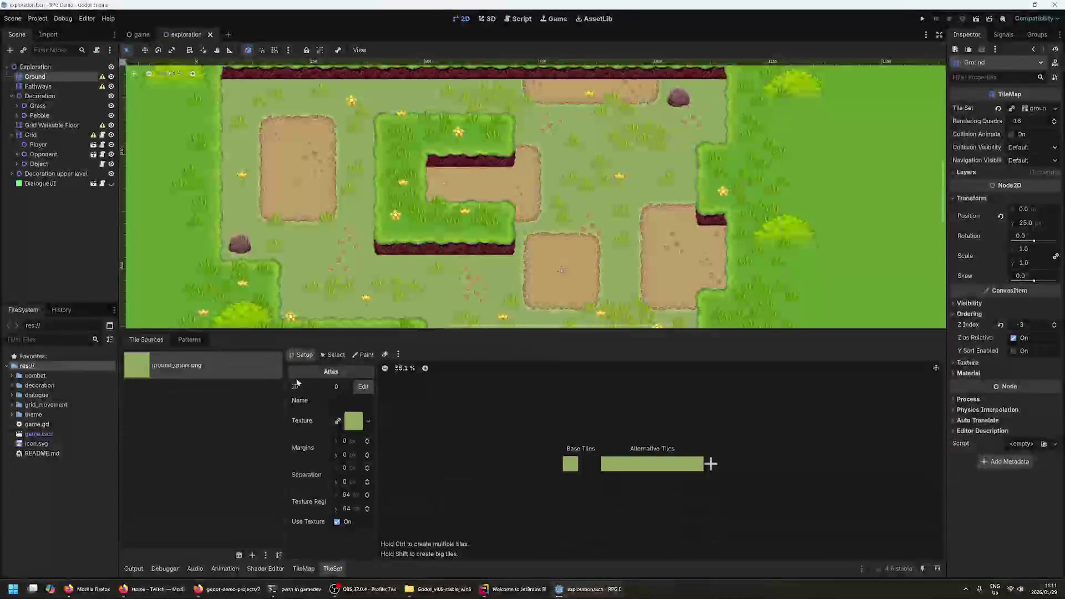
- Paint an alternative grass tile onto the map, then select the Pathways layer
{"action": "left_click", "coordinate": [303, 569]}
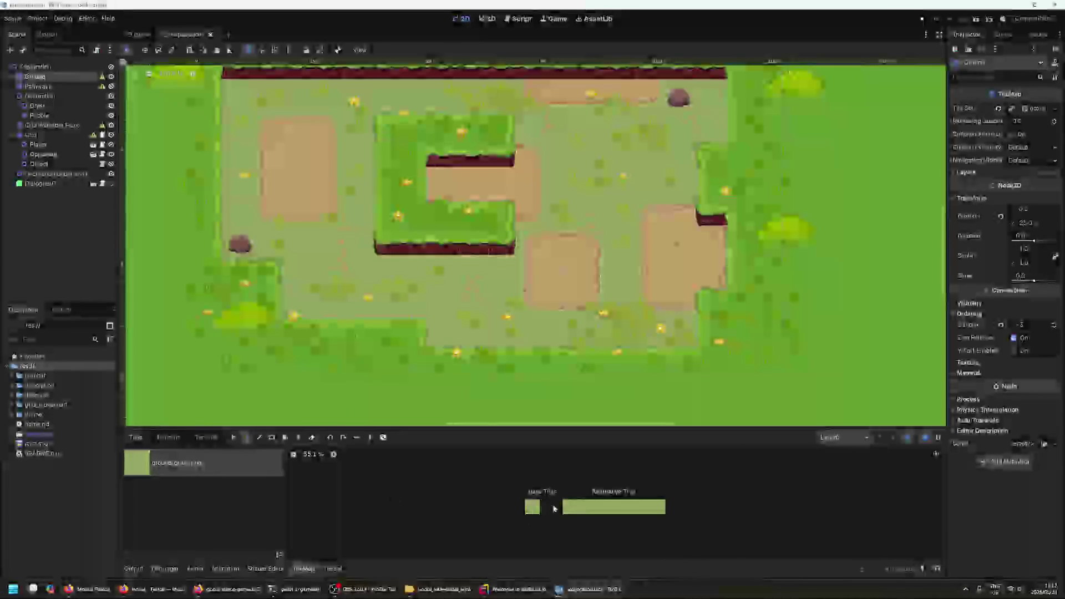
{"action": "left_click", "coordinate": [644, 506]}
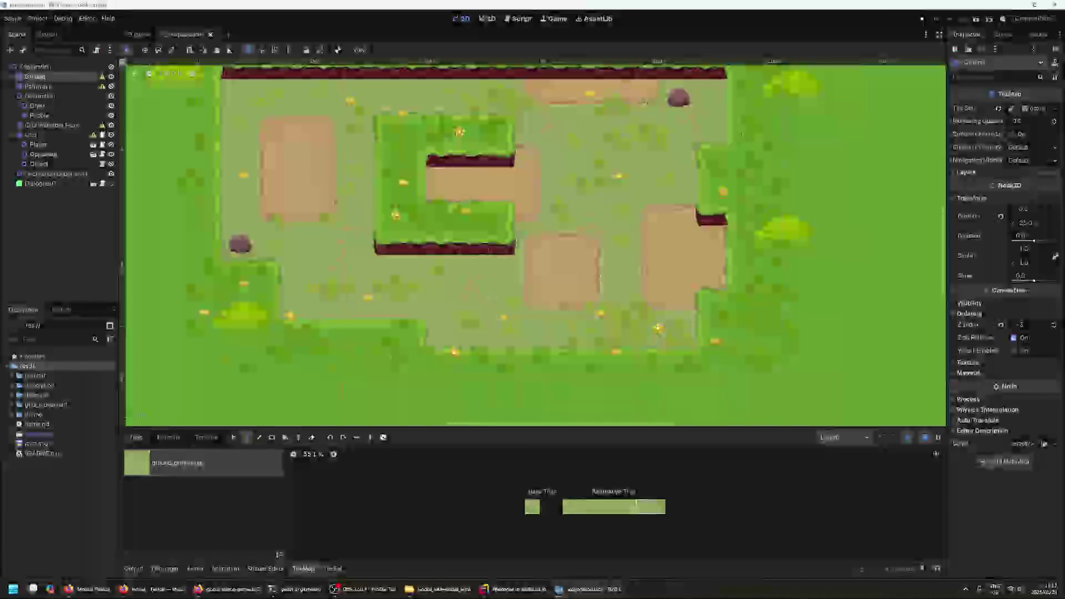
{"action": "left_click", "coordinate": [476, 304]}
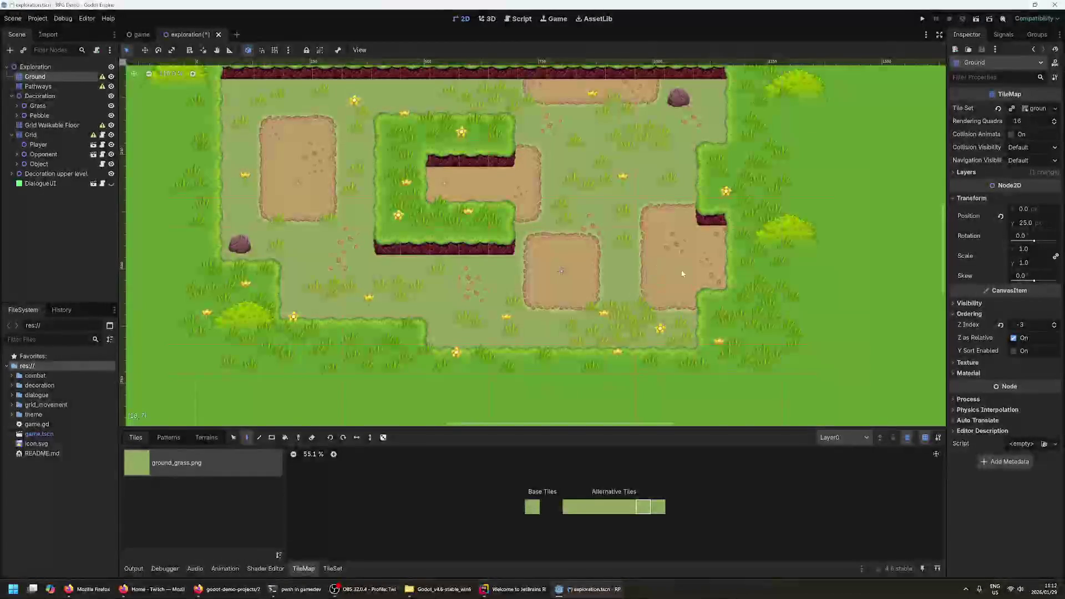
{"action": "left_click", "coordinate": [39, 85]}
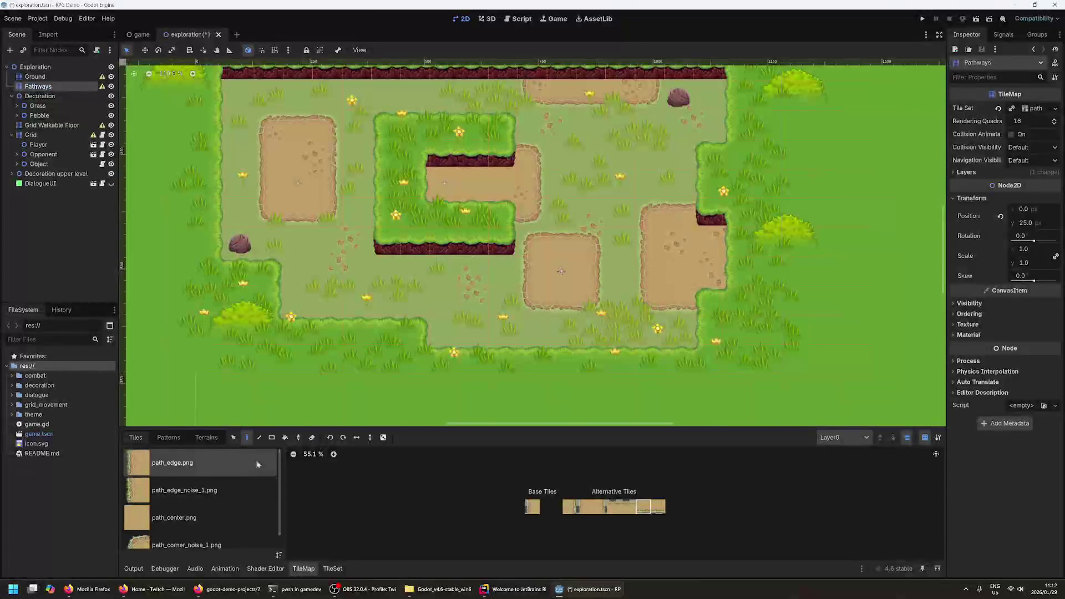
{"action": "left_click", "coordinate": [203, 517]}
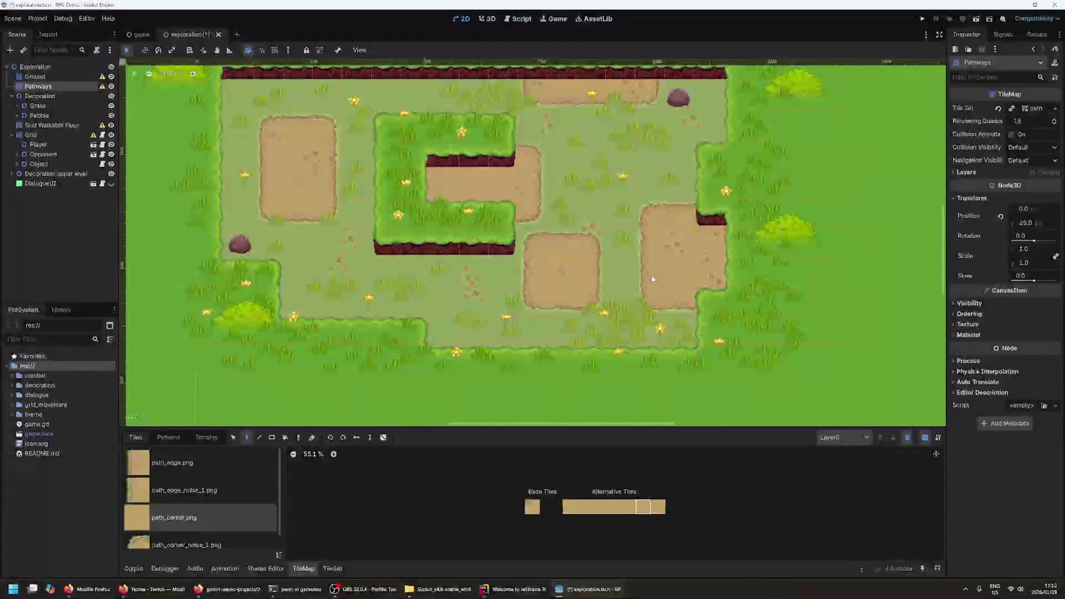
{"action": "left_click", "coordinate": [529, 510]}
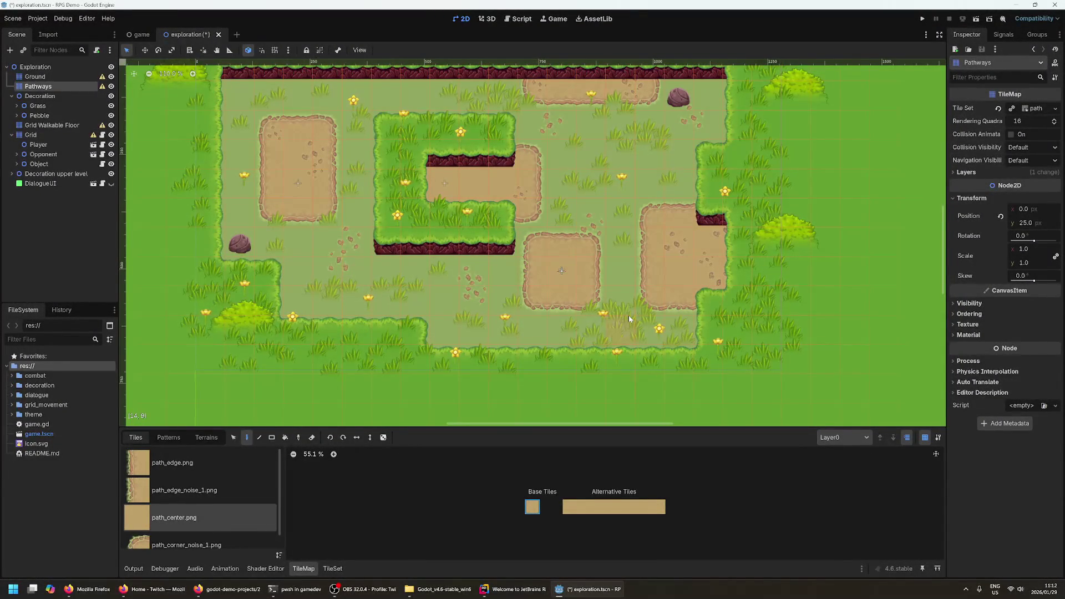
{"action": "left_click_drag", "start_coordinate": [636, 375], "coordinate": [611, 159]}
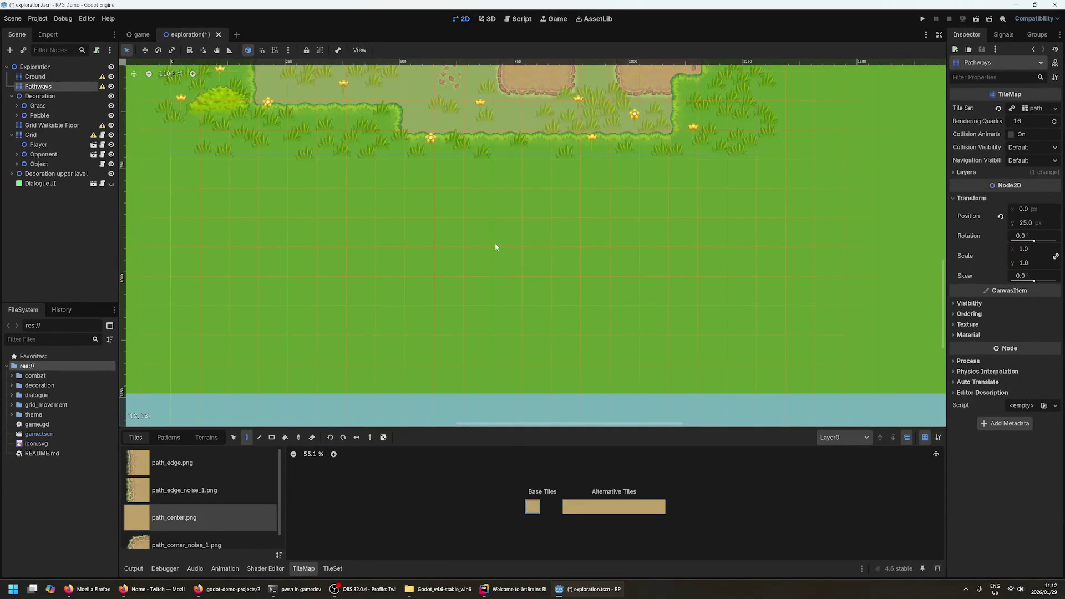
{"action": "left_click", "coordinate": [38, 77]}
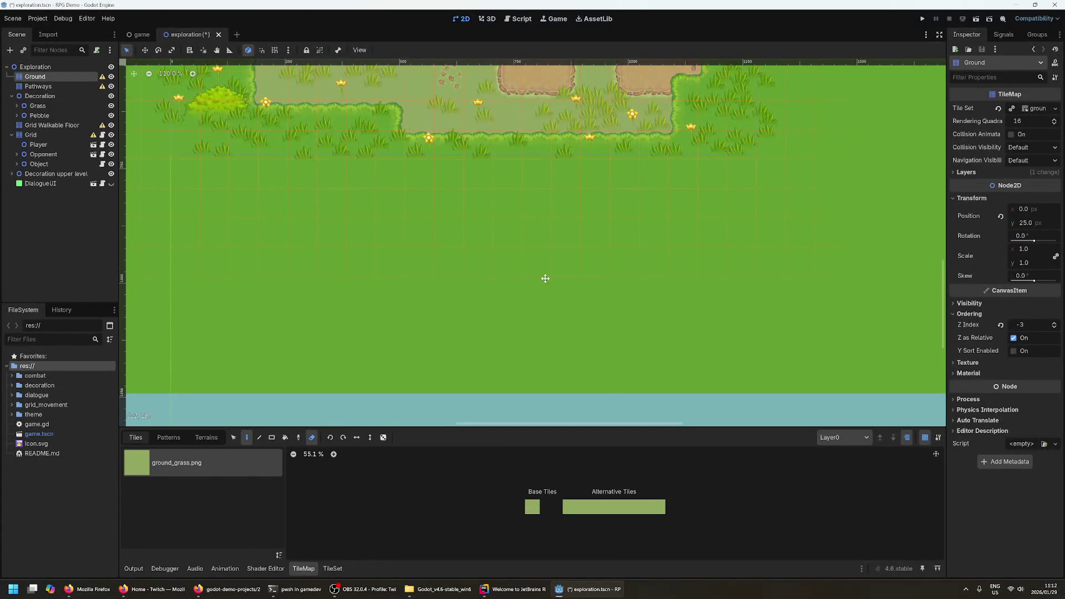
{"action": "scroll", "coordinate": [547, 290], "scroll_direction": "down", "scroll_amount": 2}
{"action": "left_click_drag", "start_coordinate": [515, 351], "coordinate": [493, 306]}
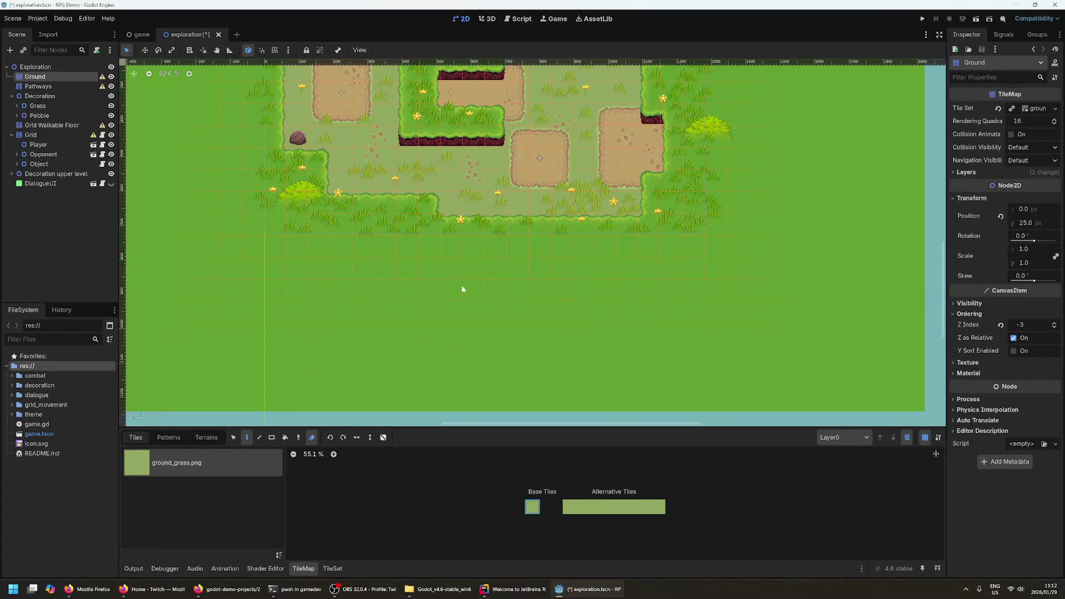
{"action": "left_click", "coordinate": [38, 86]}
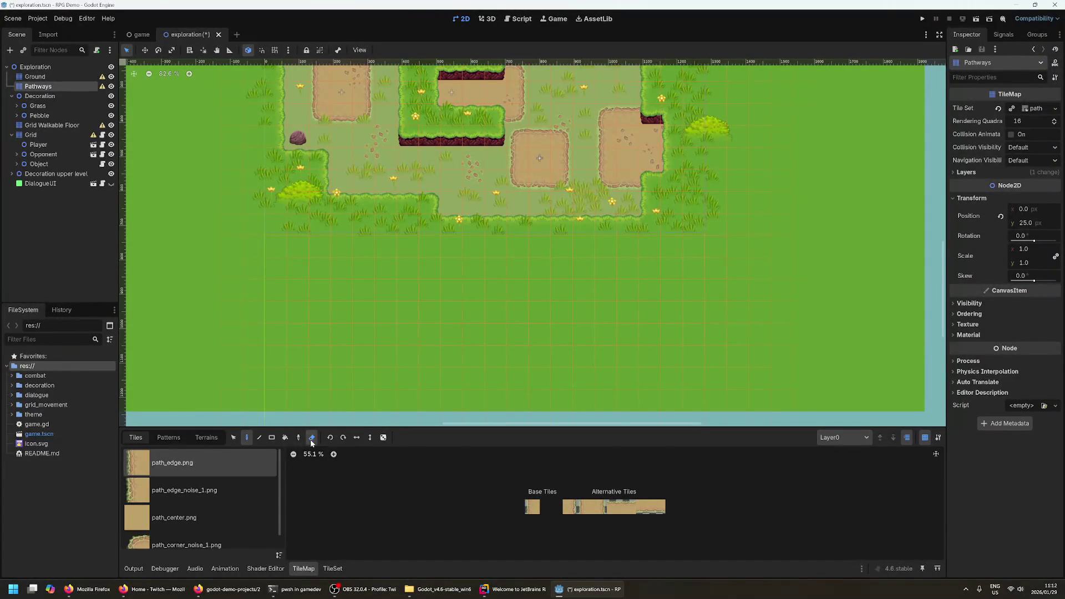
{"action": "left_click", "coordinate": [259, 437]}
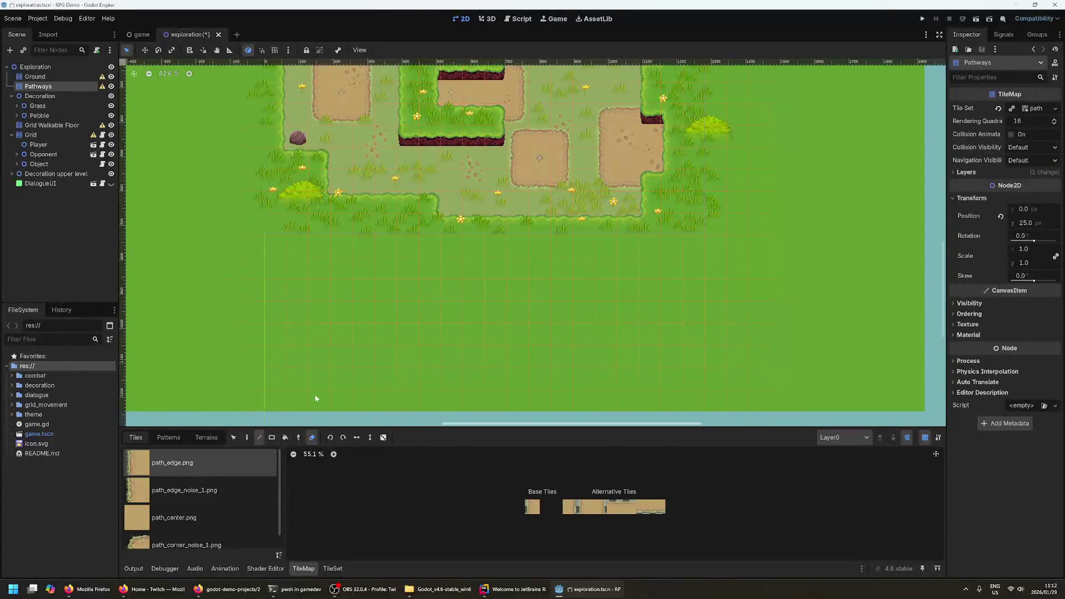
{"action": "left_click_drag", "start_coordinate": [546, 308], "coordinate": [553, 329]}
{"action": "left_click", "coordinate": [246, 437]}
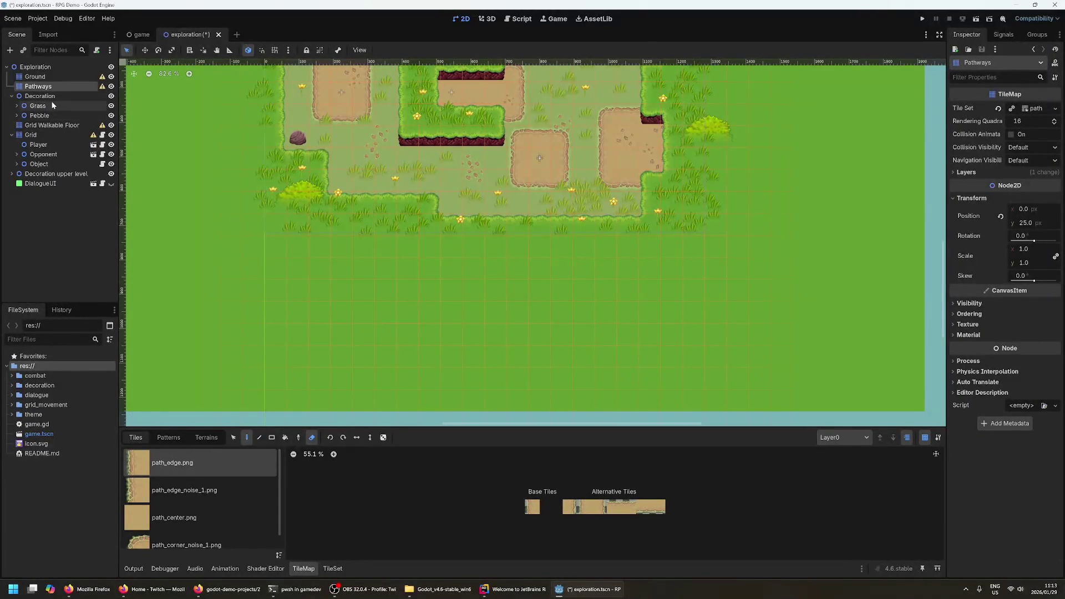
- Inspect the grass45 and grass73 sprites under Decoration > Grass, then fold the tree to top-level nodes
{"action": "left_click", "coordinate": [27, 97]}
{"action": "left_click", "coordinate": [17, 107]}
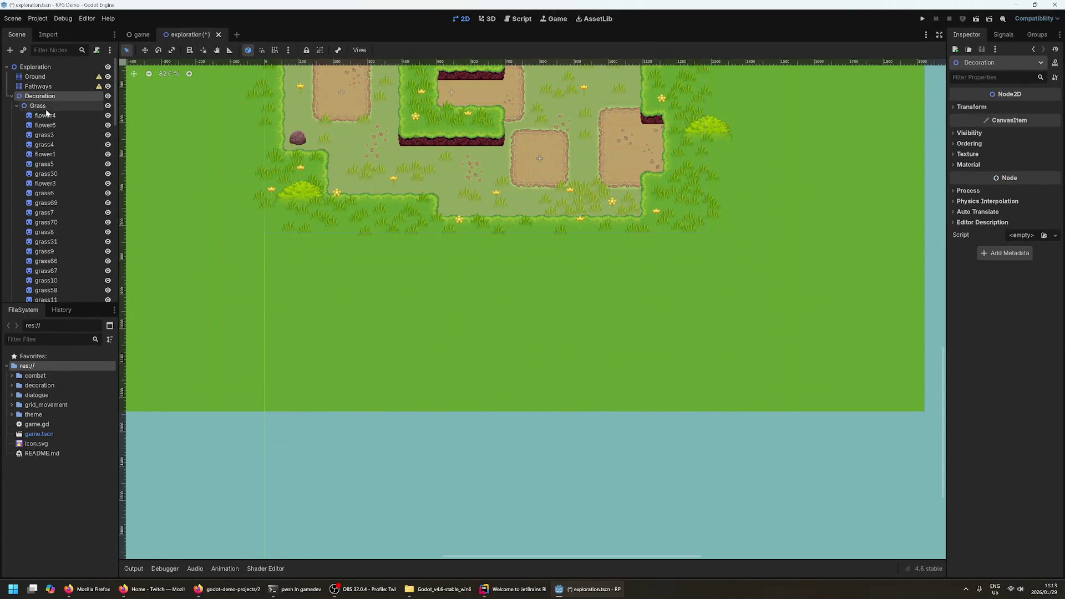
{"action": "left_click", "coordinate": [23, 110]}
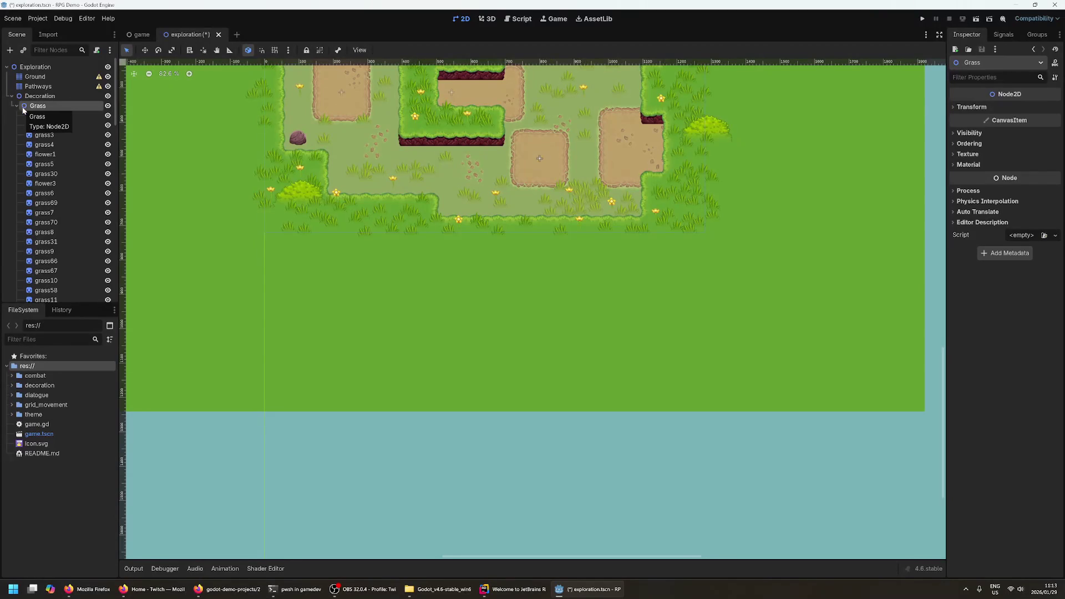
{"action": "scroll", "coordinate": [83, 154], "scroll_direction": "down", "scroll_amount": 3}
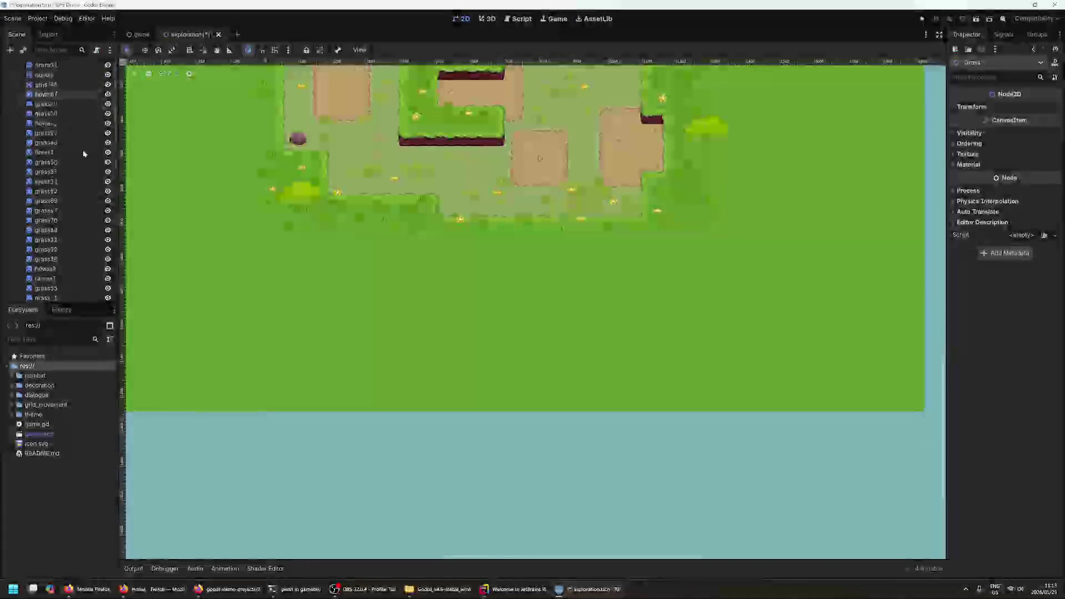
{"action": "left_click", "coordinate": [72, 170]}
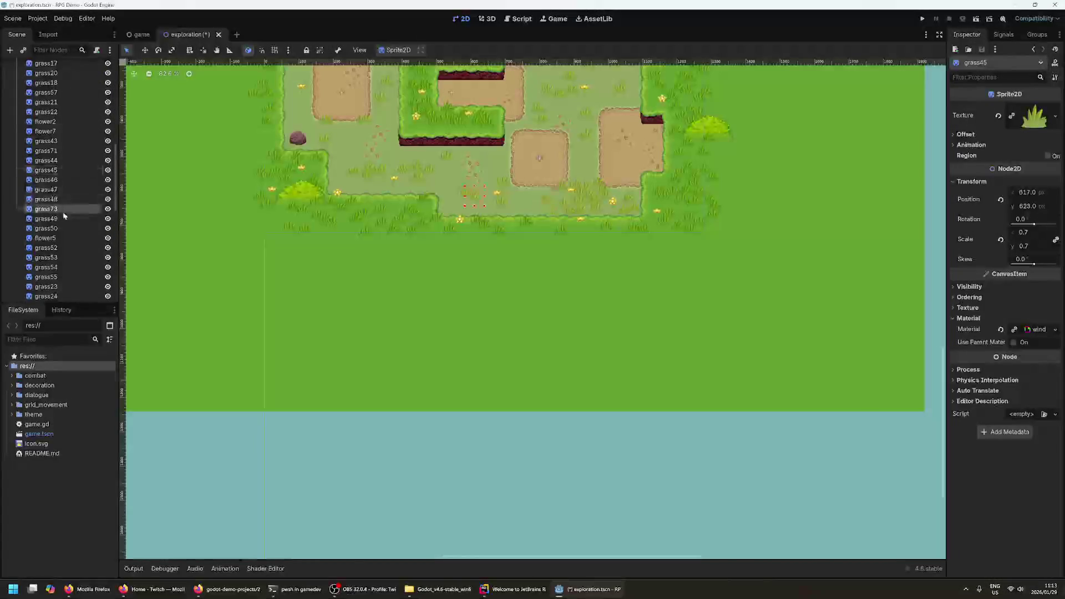
{"action": "left_click", "coordinate": [64, 212]}
{"action": "scroll", "coordinate": [68, 219], "scroll_direction": "down", "scroll_amount": 5}
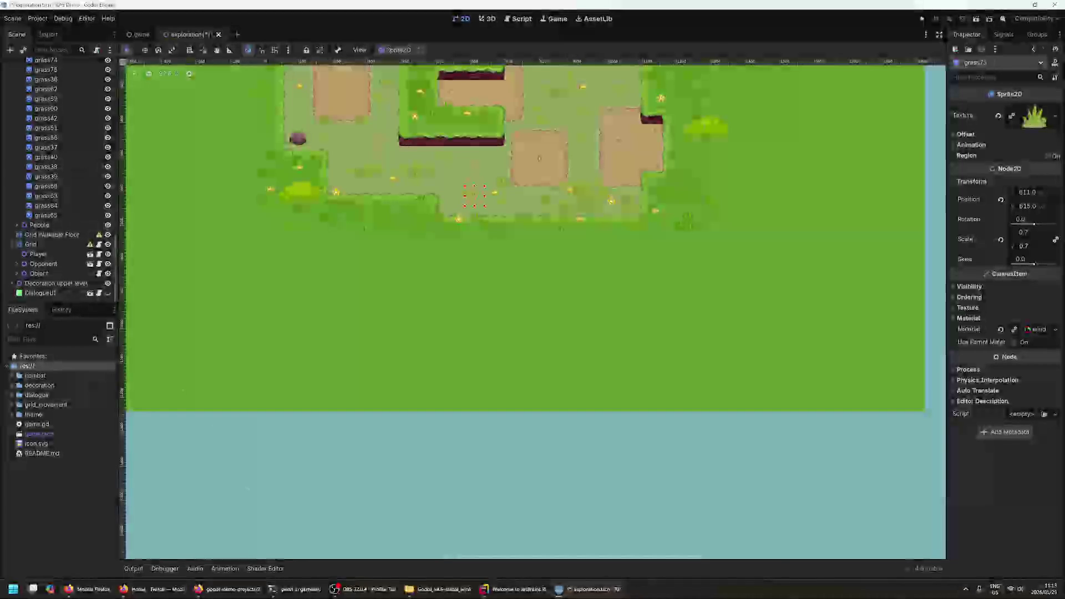
{"action": "scroll", "coordinate": [23, 233], "scroll_direction": "up", "scroll_amount": 5}
{"action": "scroll", "coordinate": [22, 233], "scroll_direction": "up", "scroll_amount": 10}
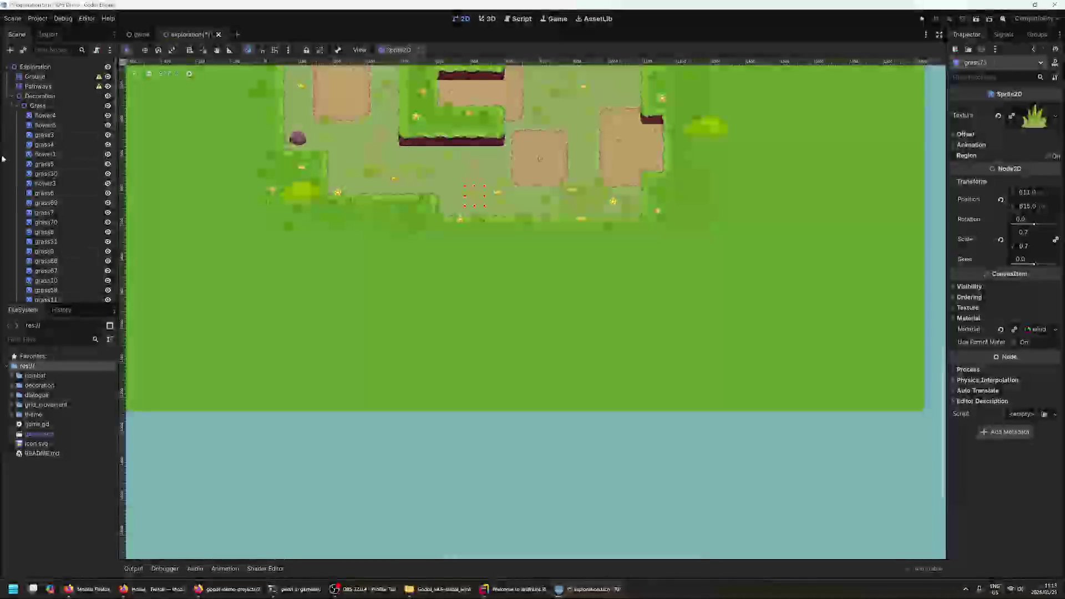
{"action": "left_click", "coordinate": [17, 105]}
{"action": "left_click", "coordinate": [7, 67]}
{"action": "left_click", "coordinate": [49, 176]}
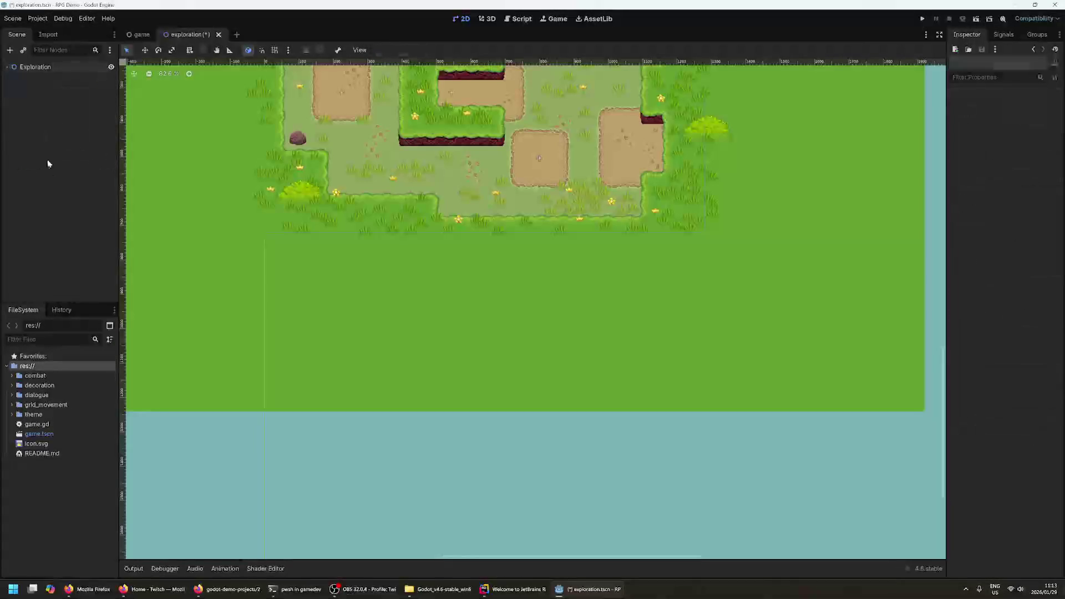
{"action": "left_click", "coordinate": [7, 67]}
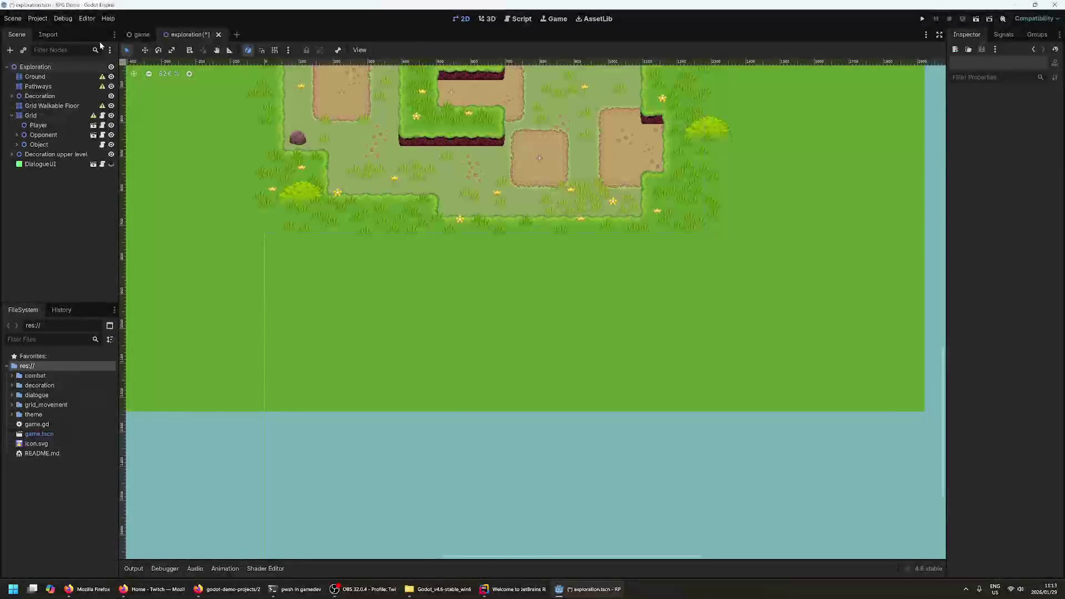
- In the game scene, toggle Camera2D's visibility off and back on
{"action": "left_click", "coordinate": [139, 34]}
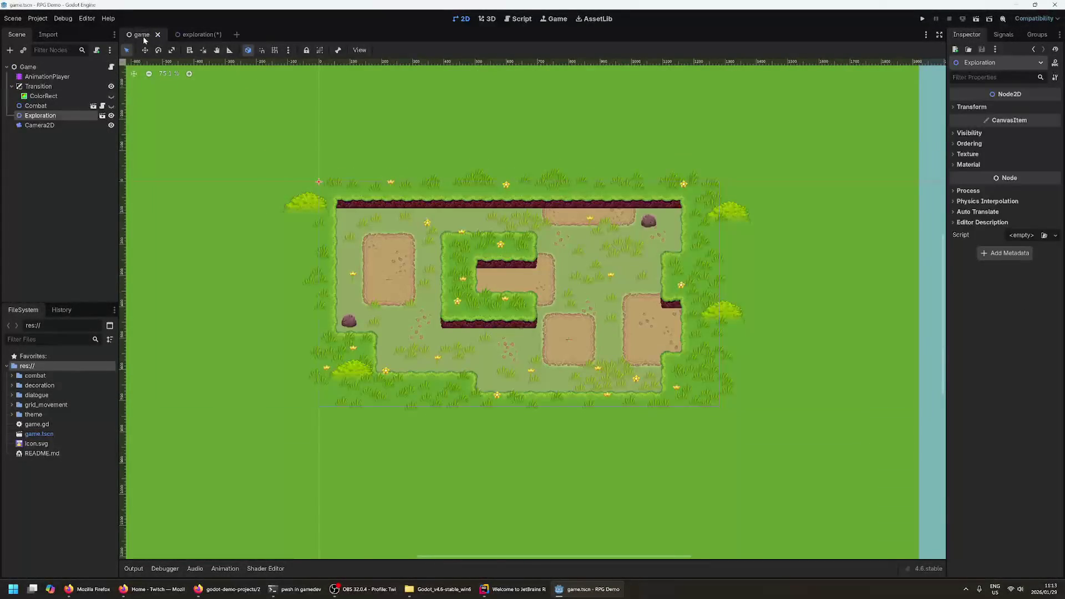
{"action": "left_click", "coordinate": [41, 125]}
{"action": "double_click", "coordinate": [41, 125]}
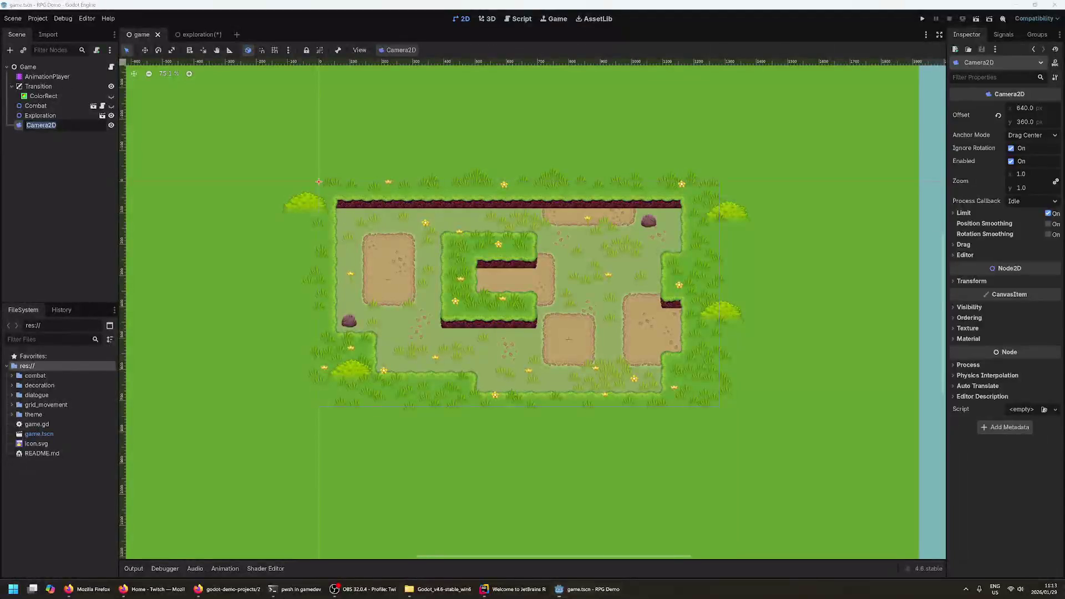
{"action": "key", "text": "Escape"}
{"action": "left_click", "coordinate": [111, 125]}
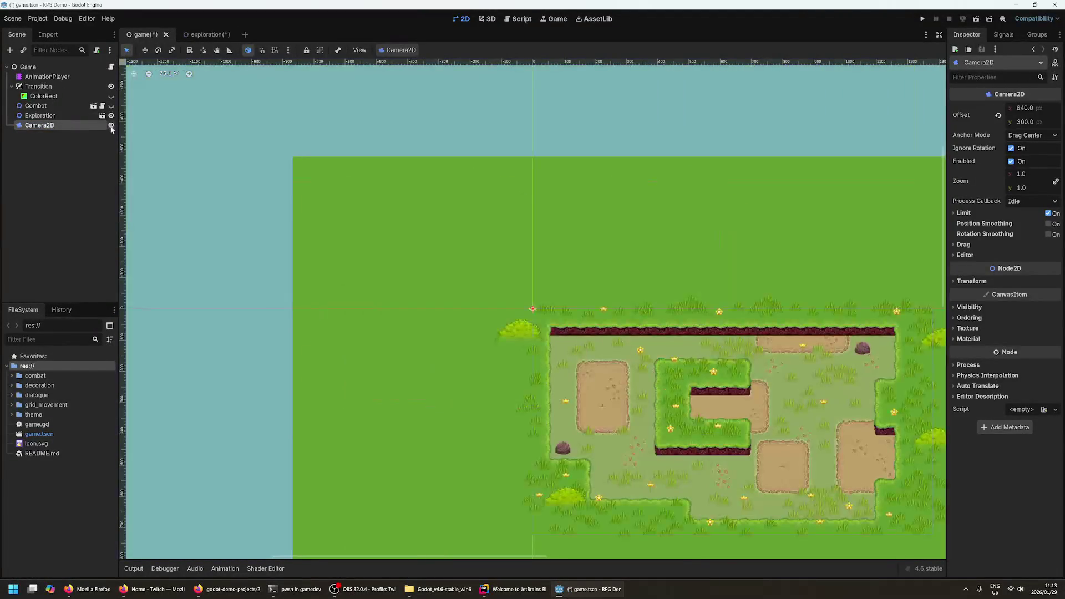
{"action": "left_click", "coordinate": [111, 125]}
{"action": "left_click", "coordinate": [27, 66]}
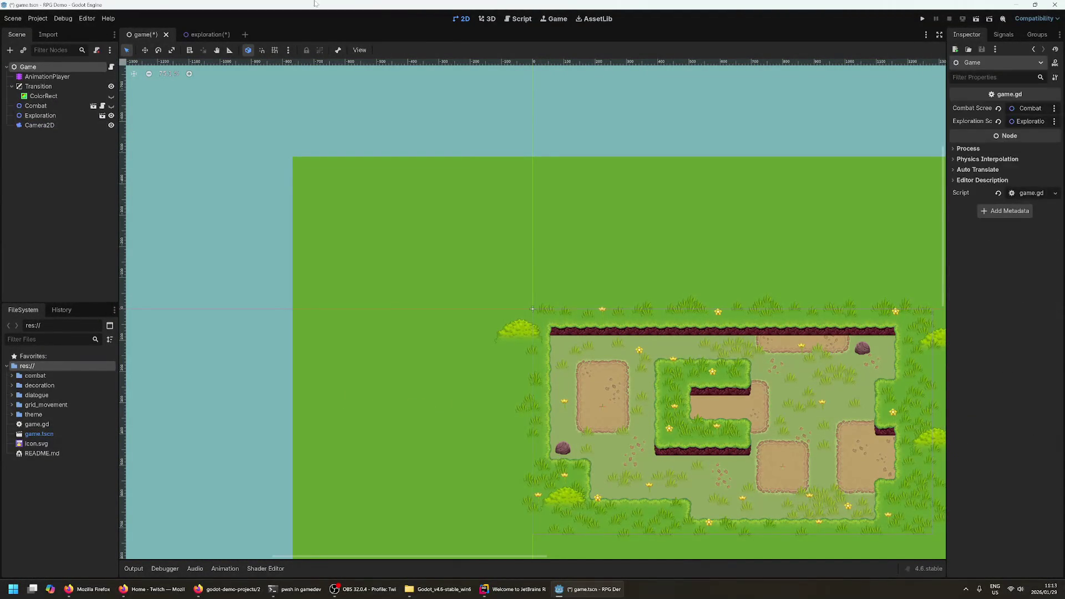
- Centre the map and view the camera's frame at its top-left, then return to exploration
{"action": "mouse_move", "coordinate": [725, 282]}
{"action": "left_mouse_down"}
{"action": "mouse_move", "coordinate": [473, 152]}
{"action": "mouse_move", "coordinate": [474, 167]}
{"action": "left_mouse_up"}
{"action": "left_click", "coordinate": [670, 220]}
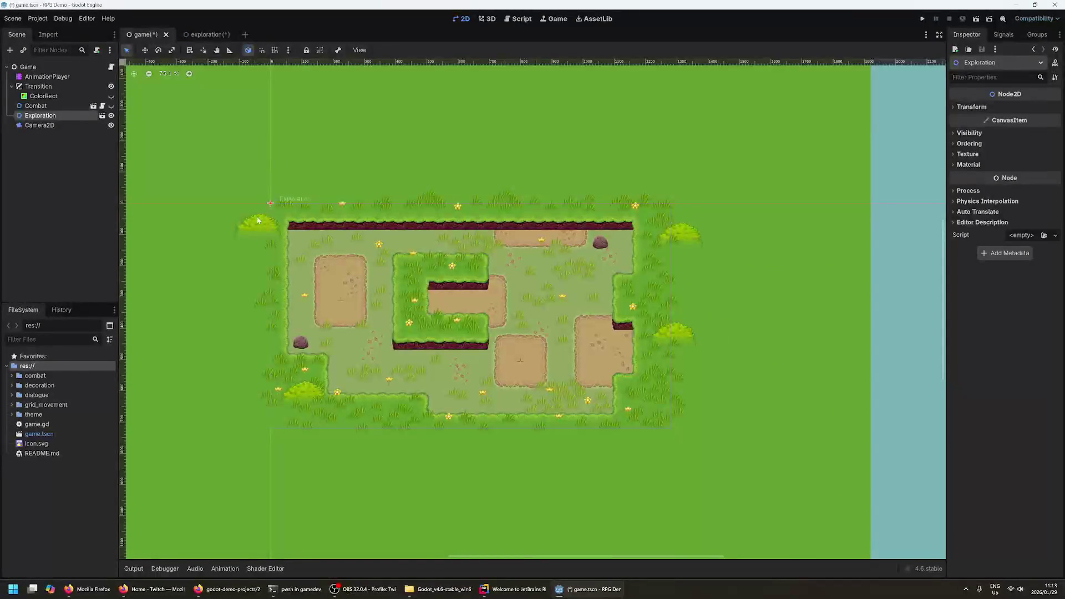
{"action": "left_click", "coordinate": [270, 204]}
{"action": "left_click", "coordinate": [210, 220]}
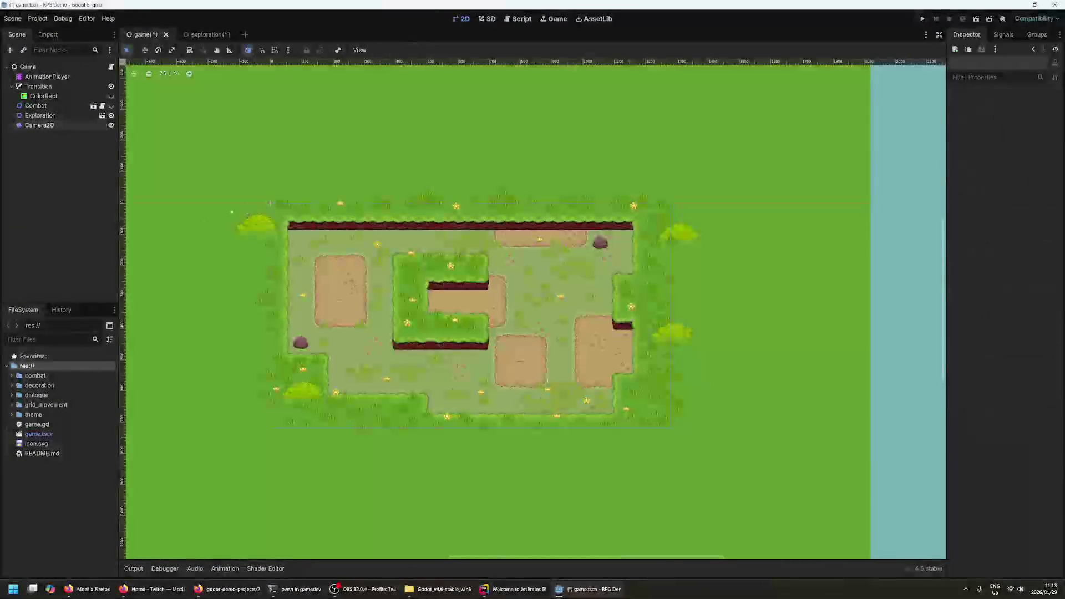
{"action": "left_click", "coordinate": [270, 205]}
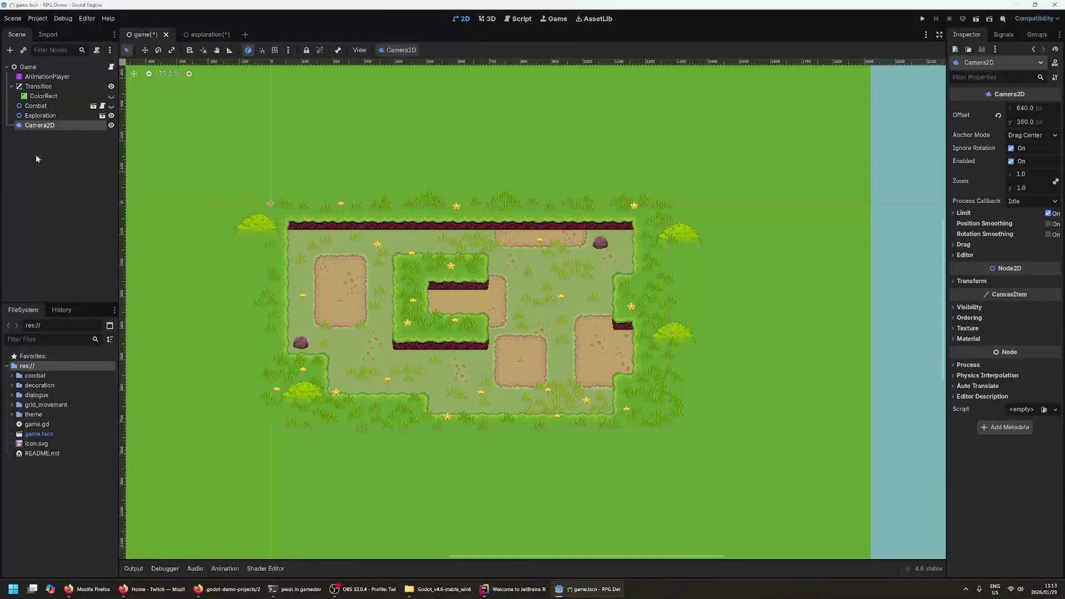
{"action": "left_click", "coordinate": [210, 239]}
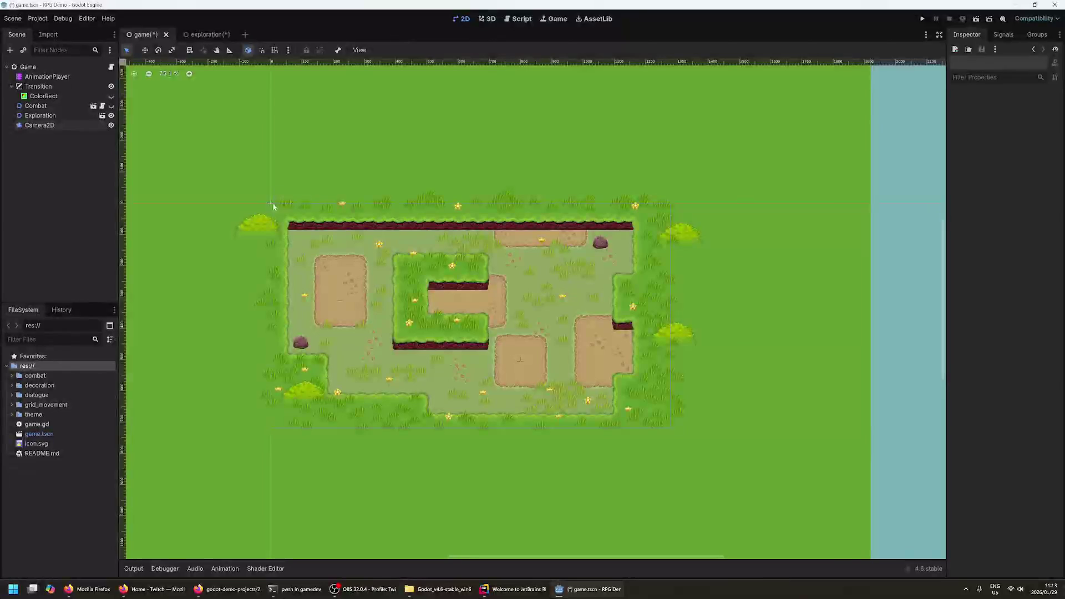
{"action": "left_click", "coordinate": [269, 205]}
{"action": "scroll", "coordinate": [246, 299], "scroll_direction": "up", "scroll_amount": 2}
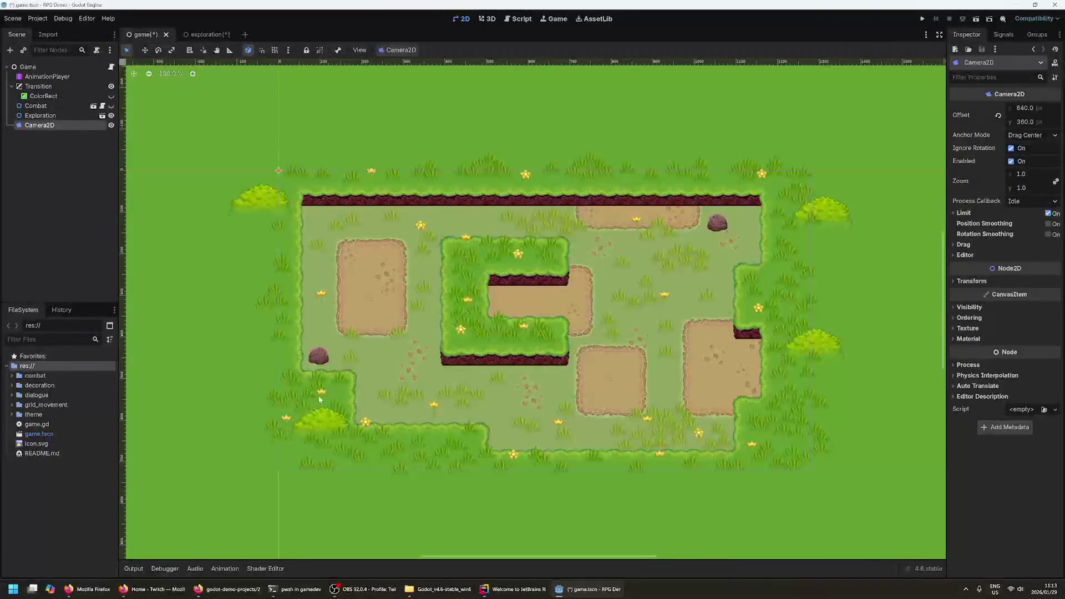
{"action": "left_click_drag", "start_coordinate": [741, 513], "coordinate": [669, 504]}
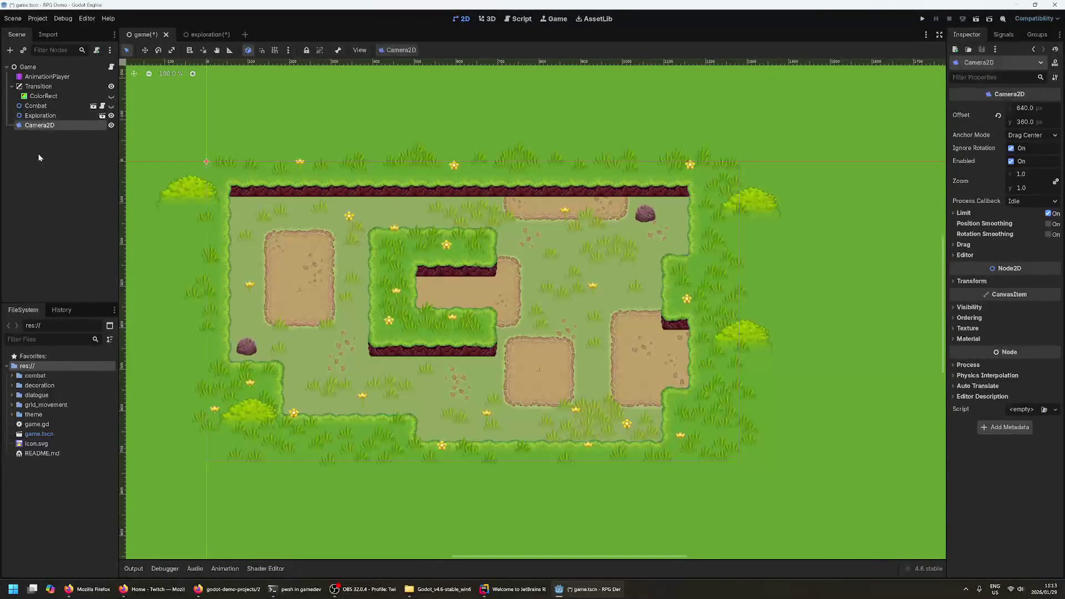
{"action": "left_click", "coordinate": [90, 125], "text": "ctrl"}
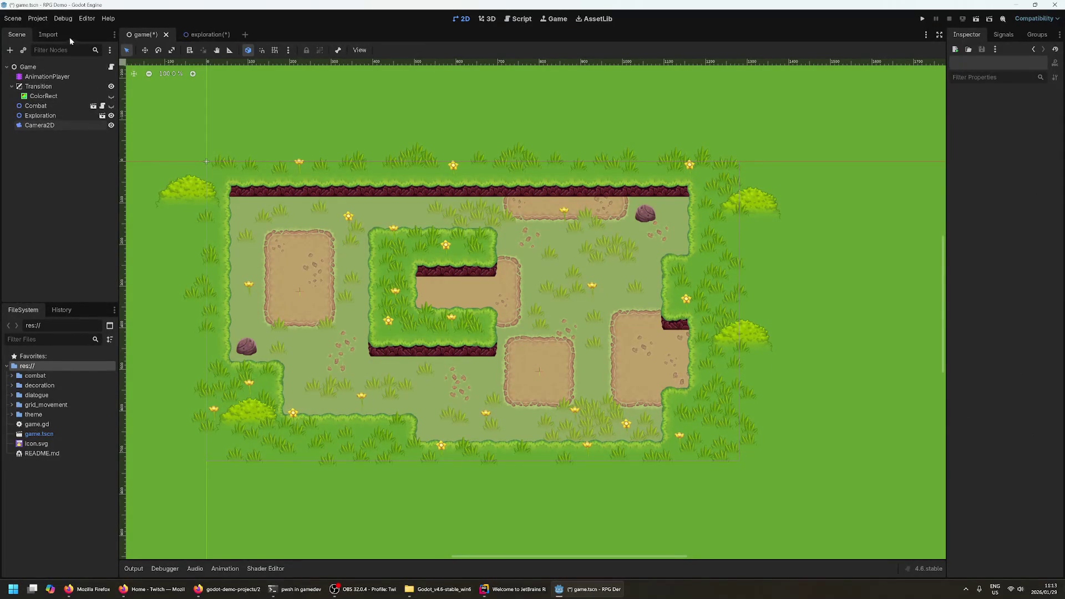
{"action": "left_click", "coordinate": [206, 34]}
{"action": "scroll", "coordinate": [57, 140], "scroll_direction": "up", "scroll_amount": 5}
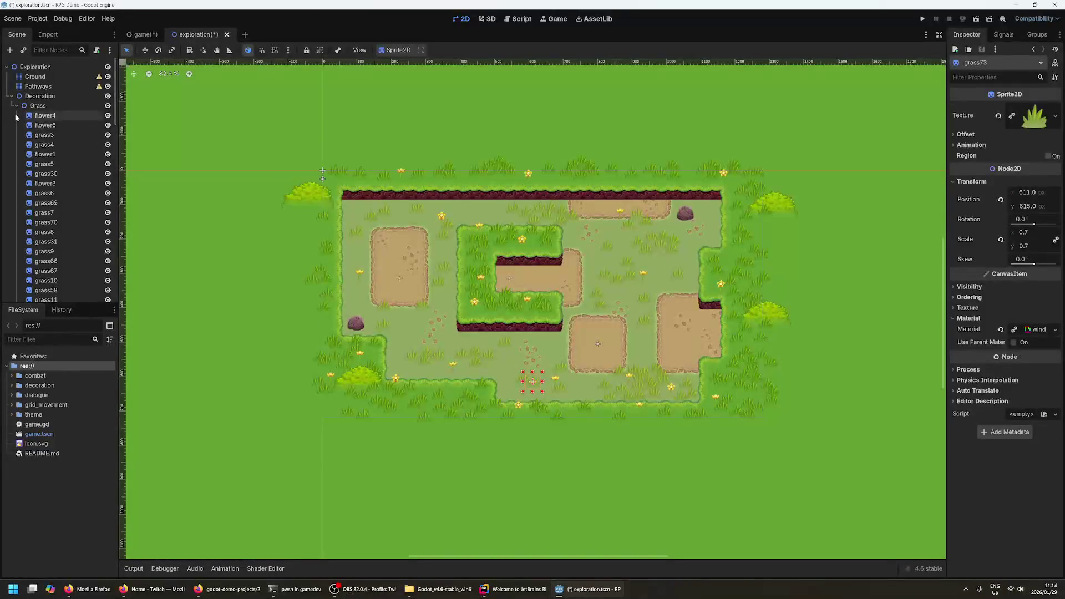
- Select the Ground layer and paint ground grass tiles onto the map
{"action": "left_click", "coordinate": [11, 97]}
{"action": "left_click", "coordinate": [83, 78]}
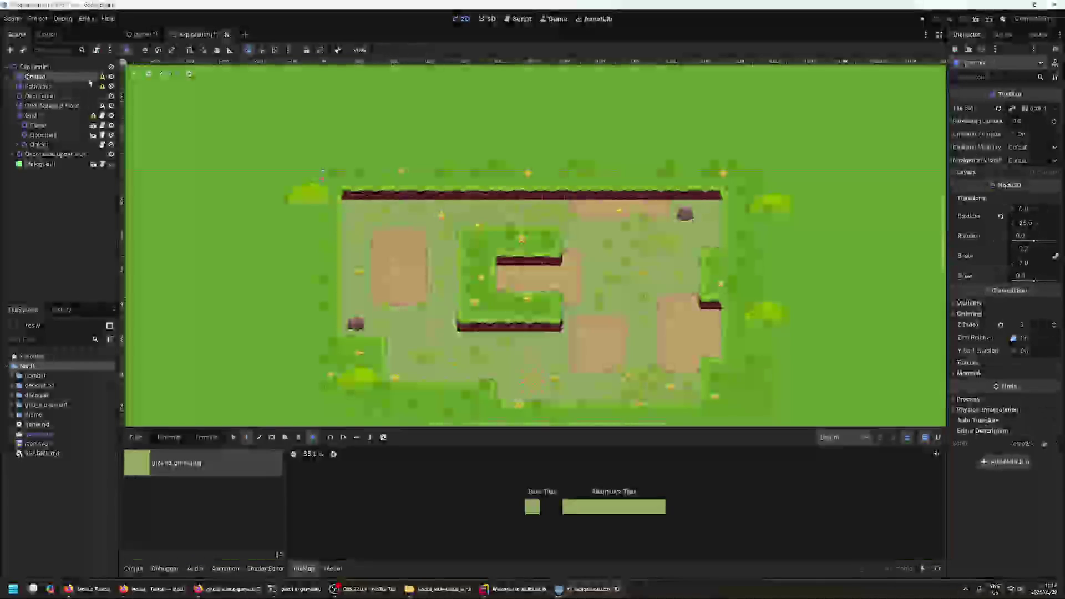
{"action": "mouse_move", "coordinate": [104, 81]}
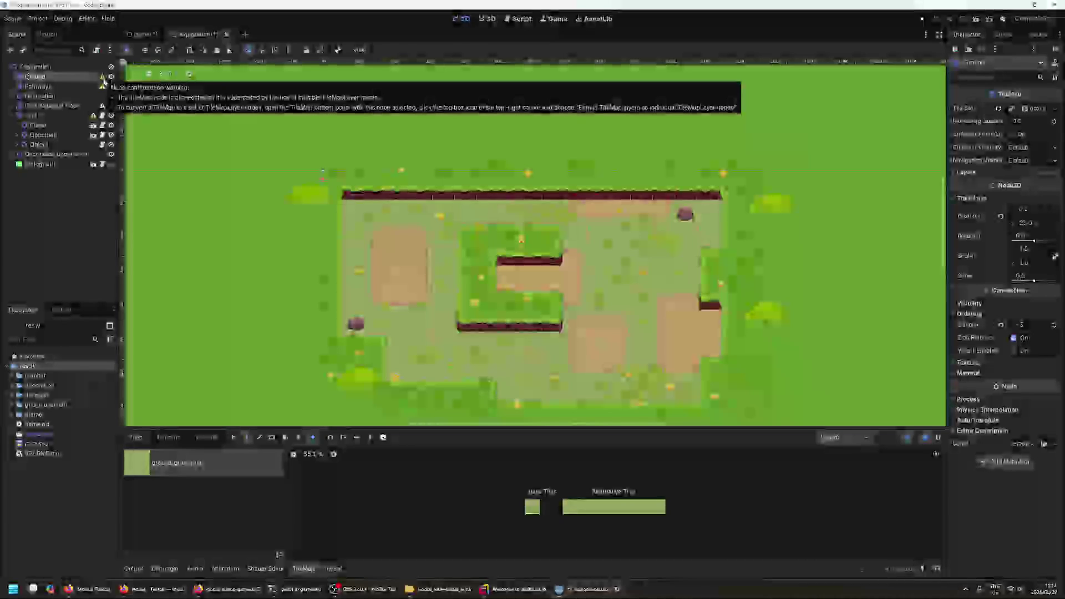
{"action": "left_click", "coordinate": [531, 507]}
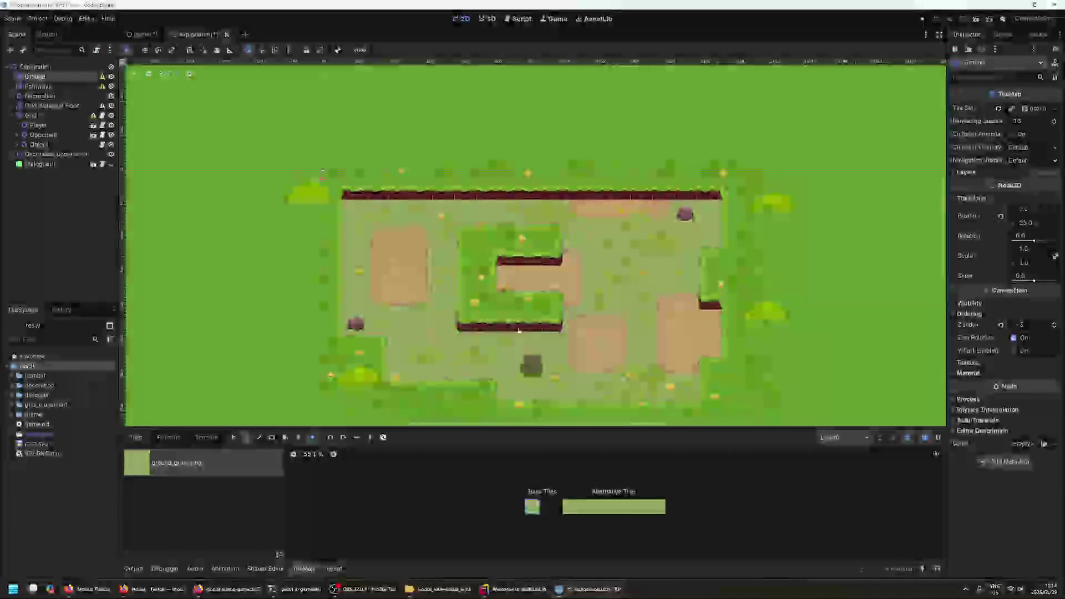
{"action": "mouse_move", "coordinate": [596, 252]}
{"action": "left_mouse_down"}
{"action": "mouse_move", "coordinate": [598, 294]}
{"action": "mouse_move", "coordinate": [628, 283]}
{"action": "mouse_move", "coordinate": [634, 305]}
{"action": "left_mouse_up"}
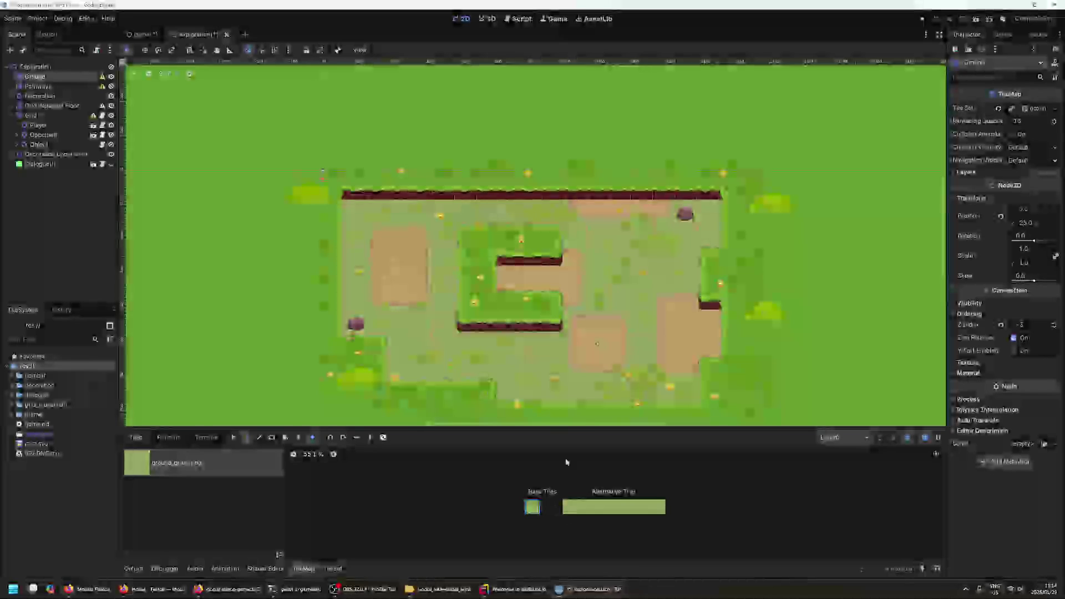
- Paint tinted alternative ground tiles, undo them, and repaint a small block of base tiles
{"action": "left_click", "coordinate": [584, 507]}
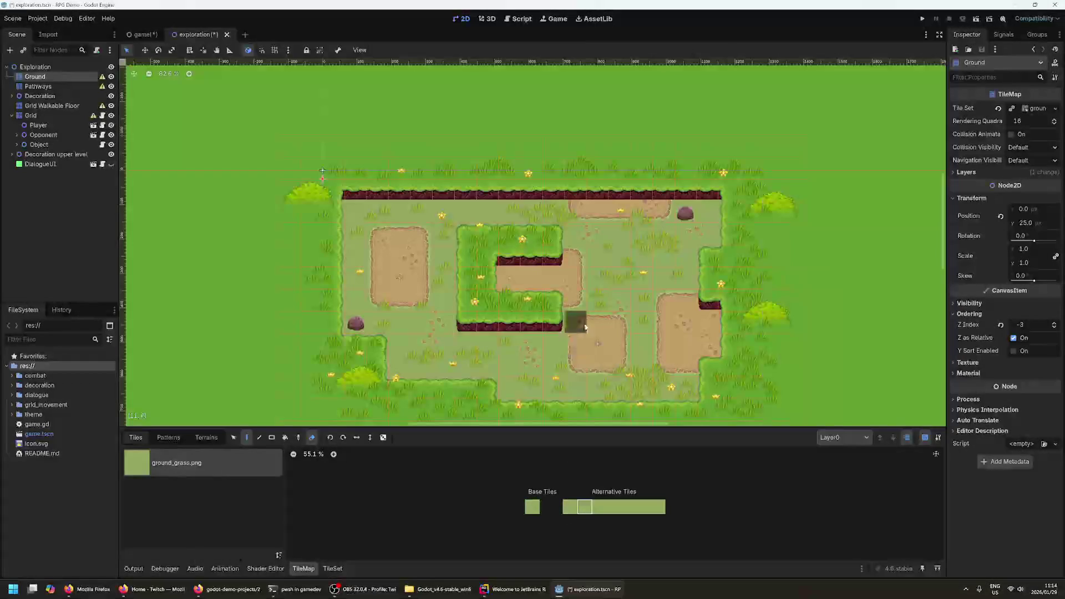
{"action": "mouse_move", "coordinate": [554, 366]}
{"action": "left_mouse_down"}
{"action": "mouse_move", "coordinate": [388, 360]}
{"action": "mouse_move", "coordinate": [499, 388]}
{"action": "mouse_move", "coordinate": [582, 394]}
{"action": "left_mouse_up"}
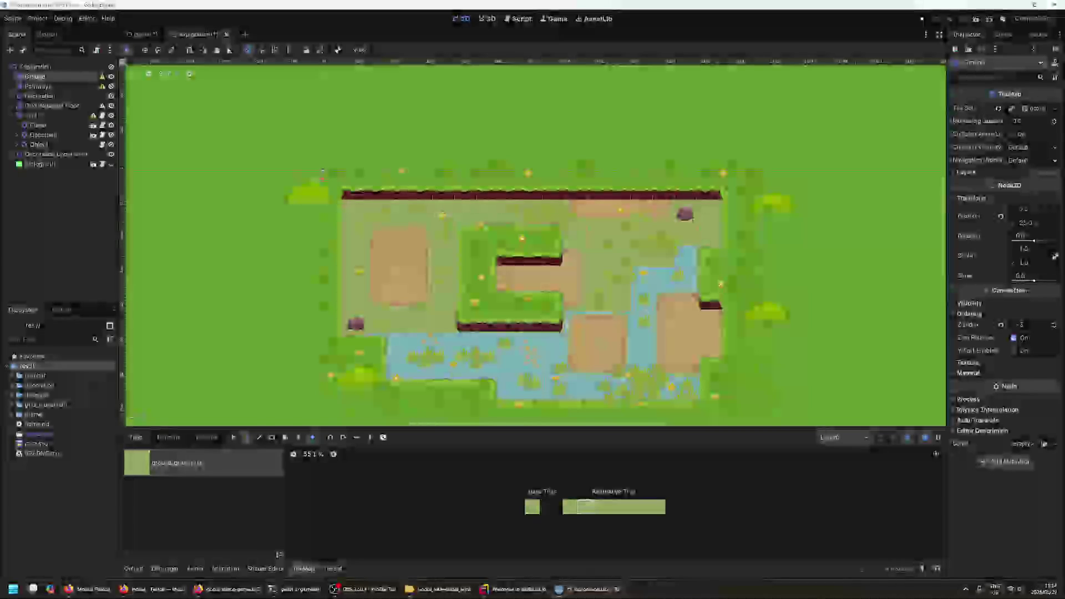
{"action": "key", "text": "ctrl+z"}
{"action": "key", "text": "ctrl+z"}
{"action": "key", "text": "ctrl+z"}
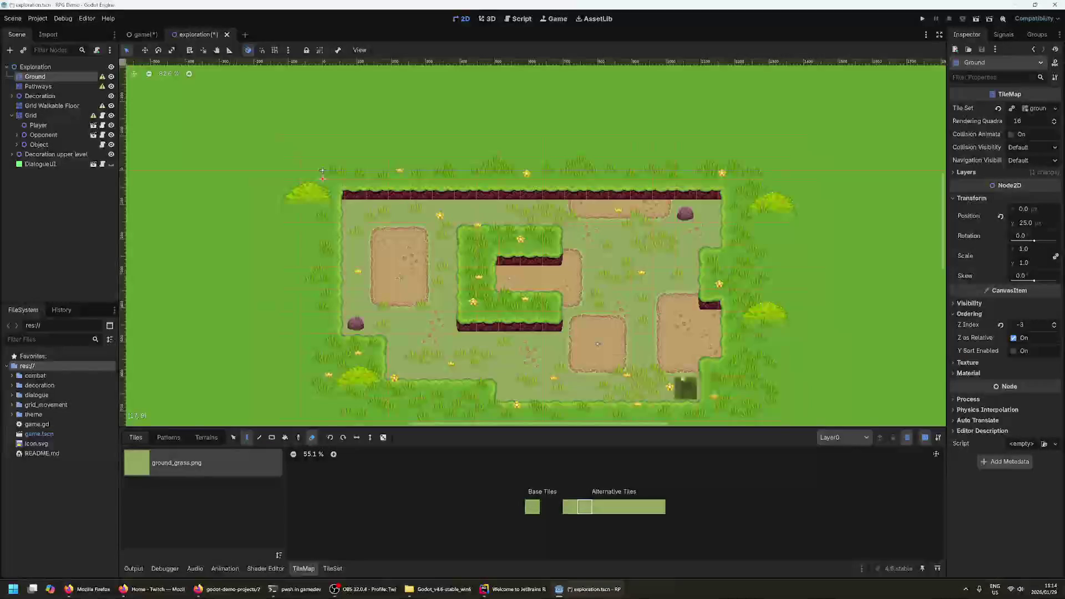
{"action": "left_click", "coordinate": [534, 511]}
{"action": "left_click_drag", "start_coordinate": [531, 367], "coordinate": [549, 344]}
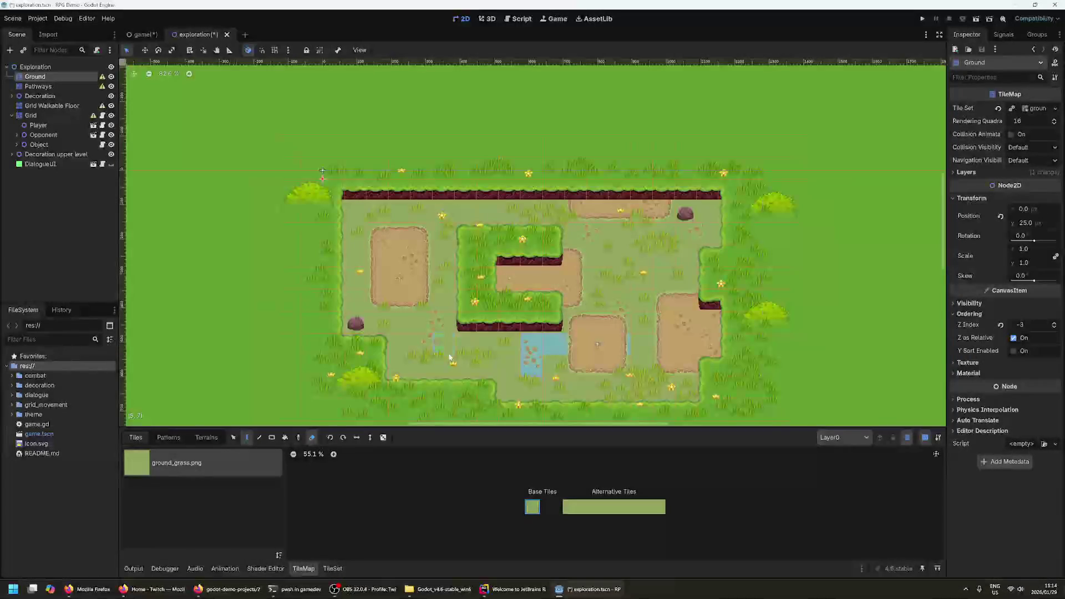
{"action": "left_click", "coordinate": [83, 86]}
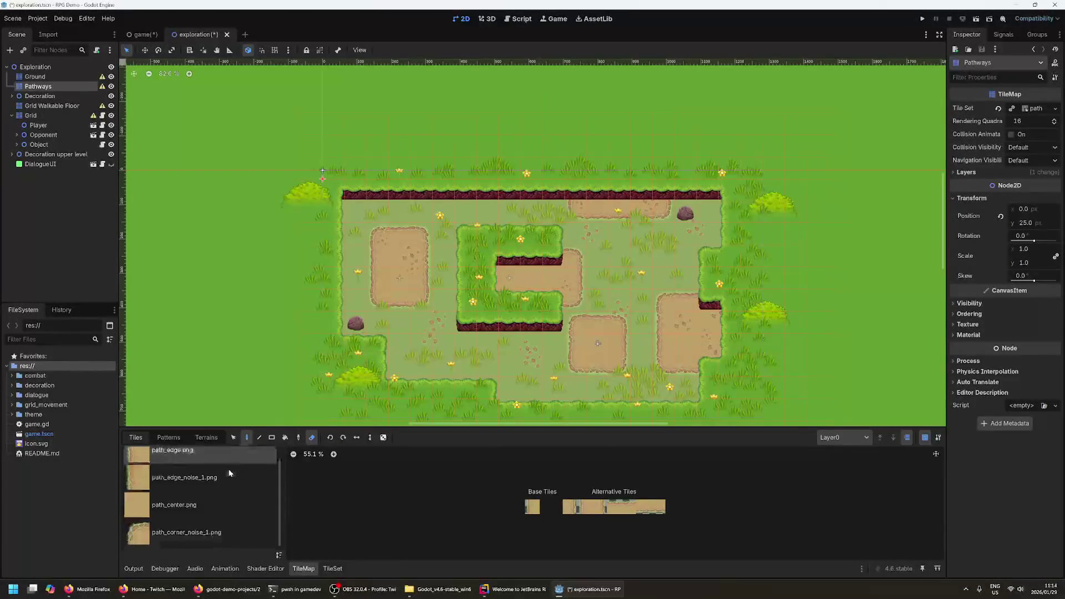
- Choose path_corner_noise_1.png, then the base path_edge.png tile, and select the Decoration layer
{"action": "scroll", "coordinate": [222, 476], "scroll_direction": "down", "scroll_amount": 1}
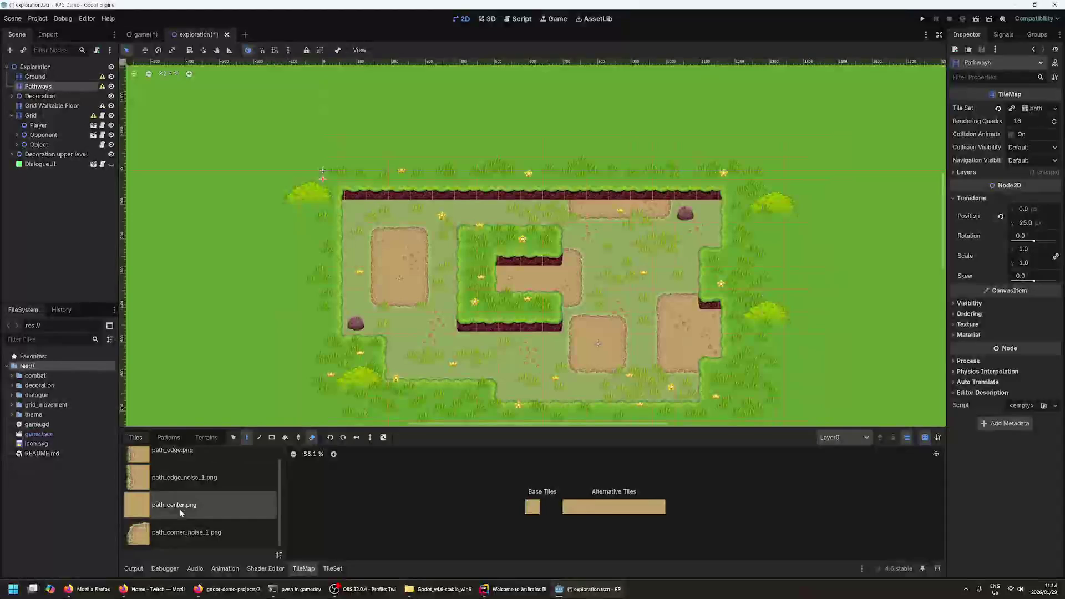
{"action": "left_click", "coordinate": [182, 537]}
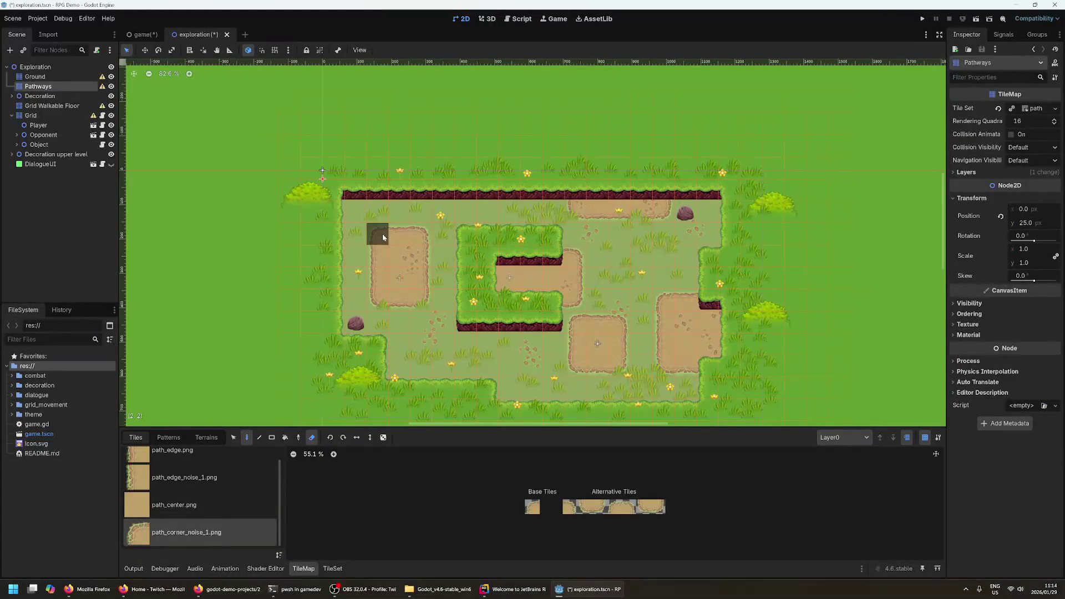
{"action": "scroll", "coordinate": [180, 477], "scroll_direction": "up", "scroll_amount": 1}
{"action": "left_click", "coordinate": [181, 472]}
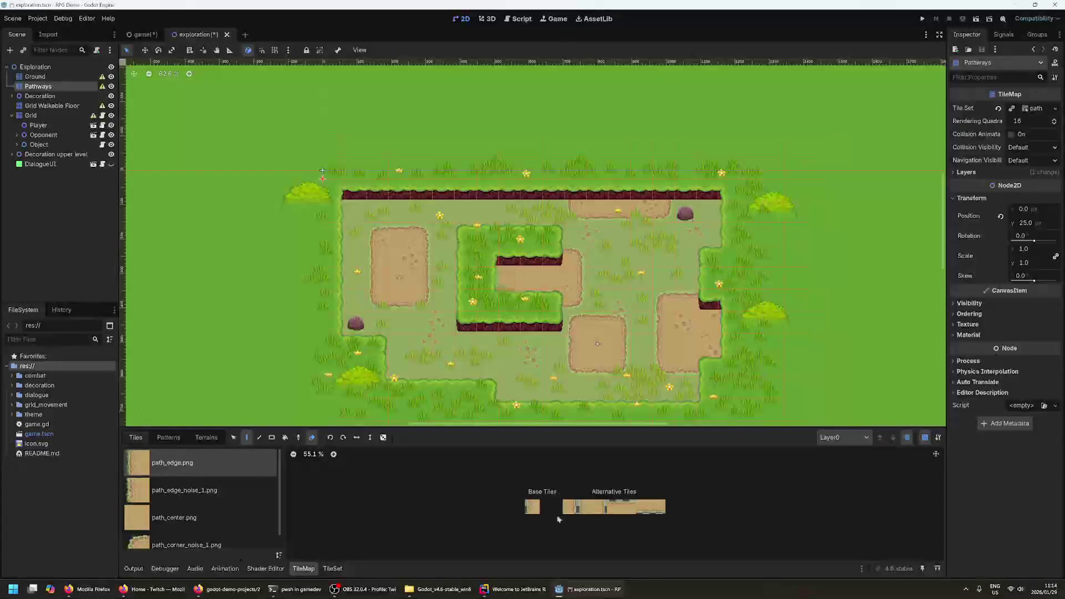
{"action": "left_click", "coordinate": [538, 510]}
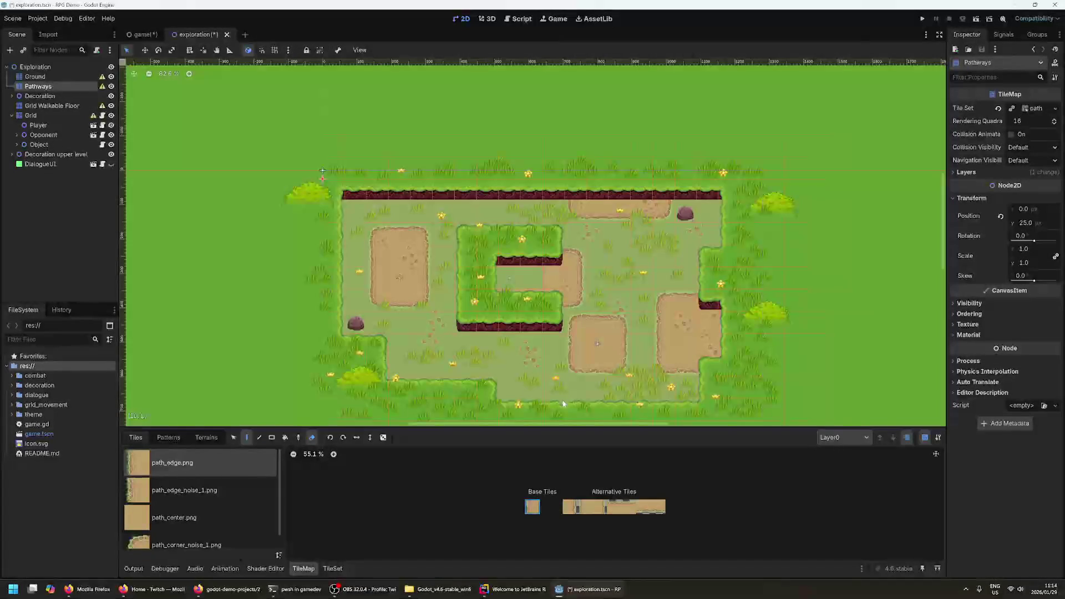
{"action": "left_click", "coordinate": [67, 96]}
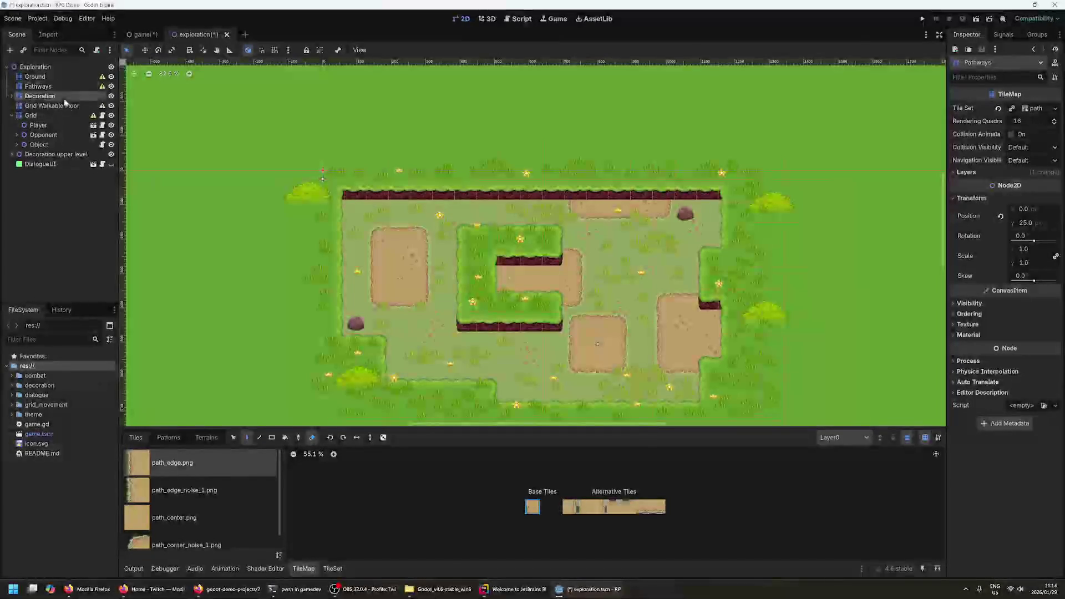
- Check Grid Walkable Floor and Grid, collapse Grid, and select the bush3 sprite at 1306, 82
{"action": "left_click", "coordinate": [91, 107]}
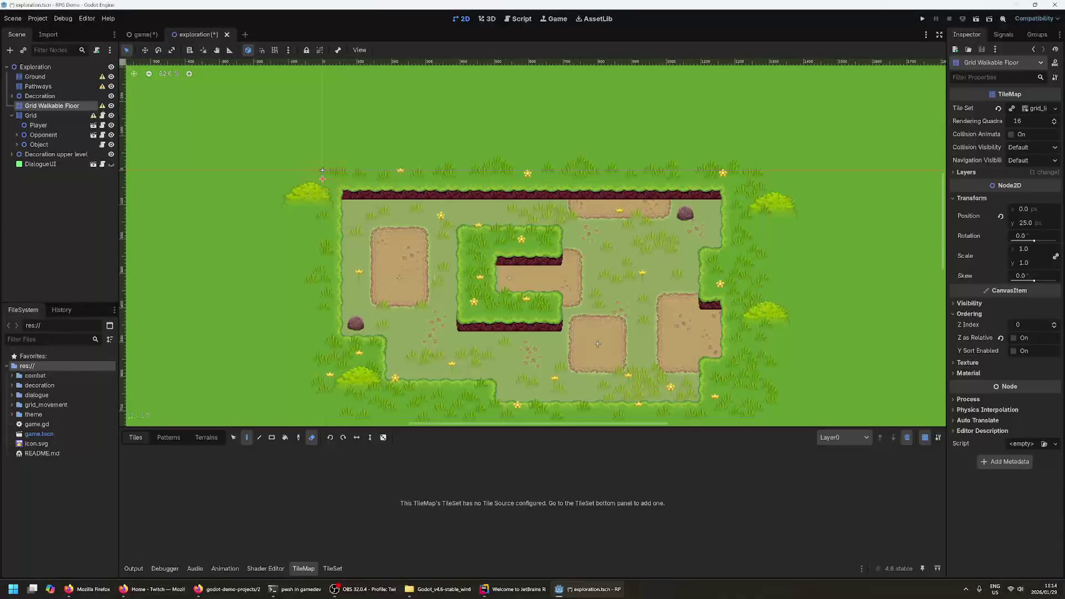
{"action": "left_click", "coordinate": [41, 119]}
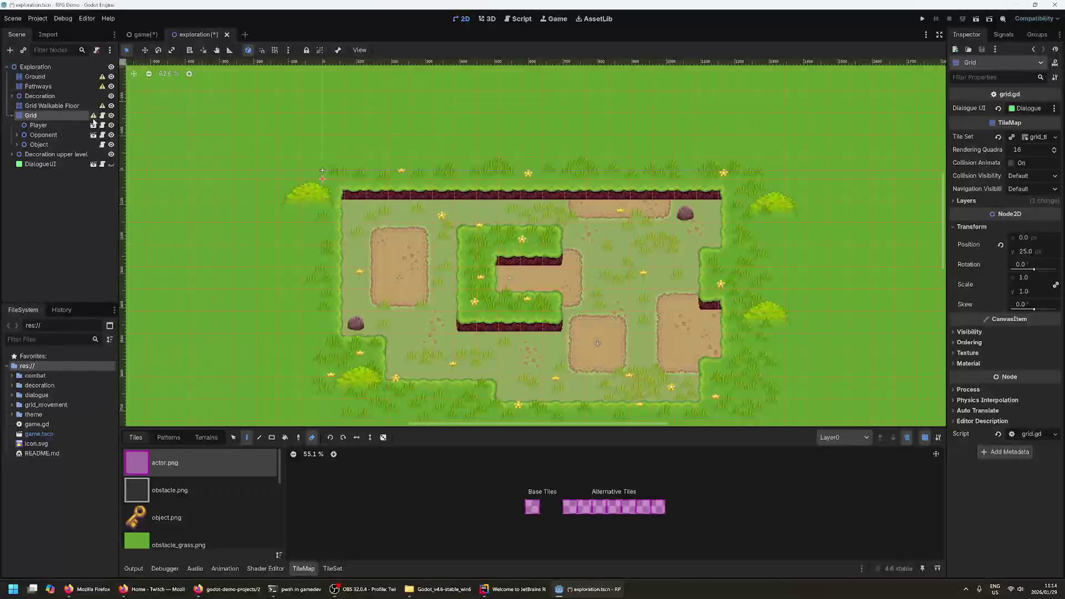
{"action": "mouse_move", "coordinate": [94, 122]}
{"action": "left_click", "coordinate": [12, 115]}
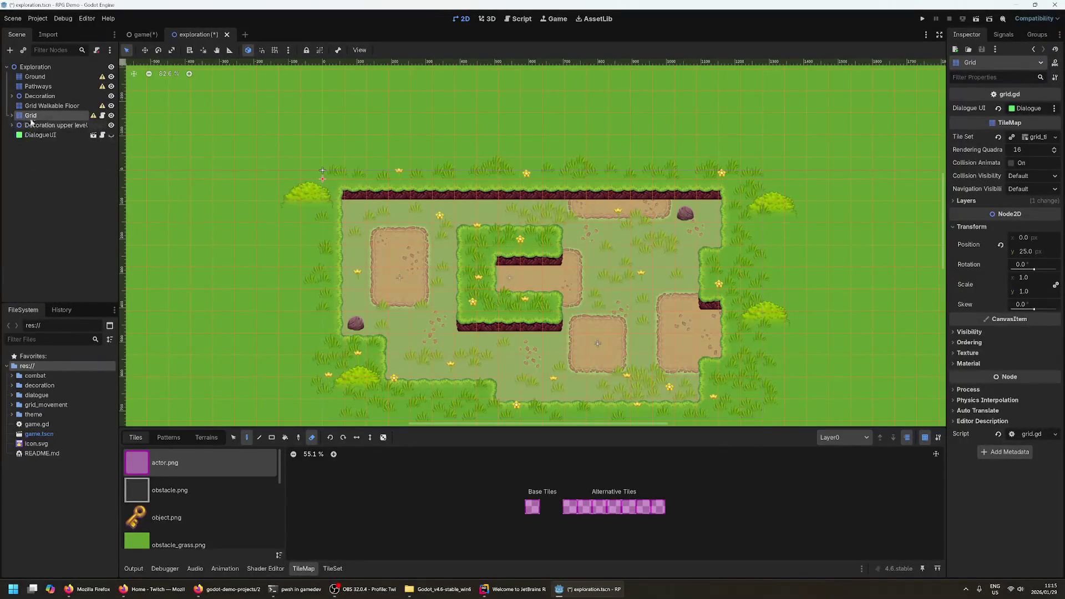
{"action": "left_click", "coordinate": [50, 184]}
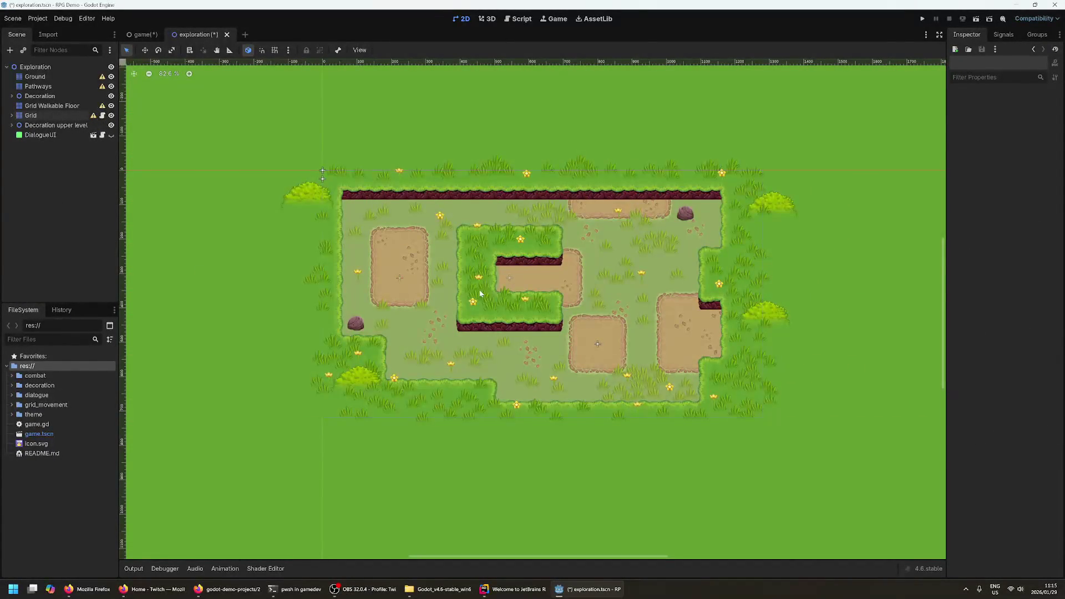
{"action": "scroll", "coordinate": [480, 294], "scroll_direction": "up", "scroll_amount": 2}
{"action": "mouse_move", "coordinate": [227, 589]}
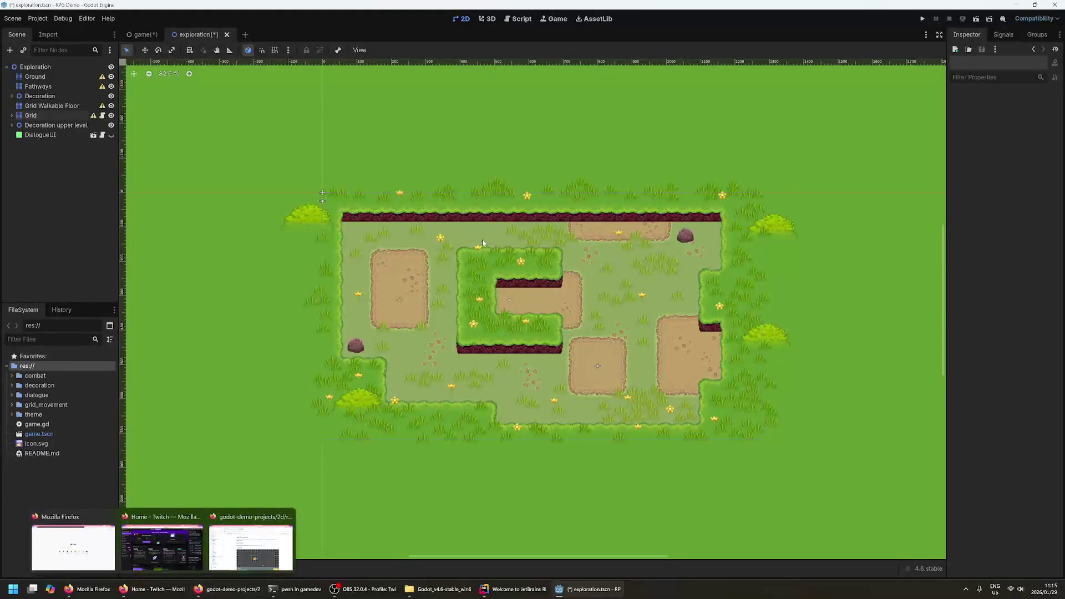
{"action": "left_click", "coordinate": [762, 228]}
{"action": "left_click", "coordinate": [772, 215]}
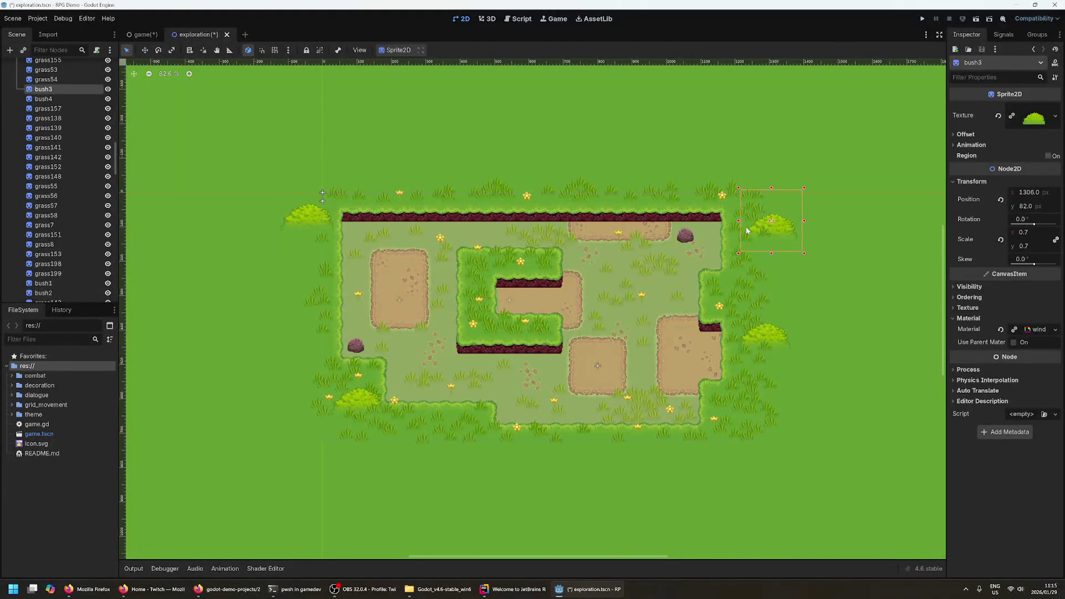
- Browse the Node2D and Control types in the Add Node list, then cancel without adding one
{"action": "right_click", "coordinate": [212, 176]}
{"action": "left_click", "coordinate": [241, 183]}
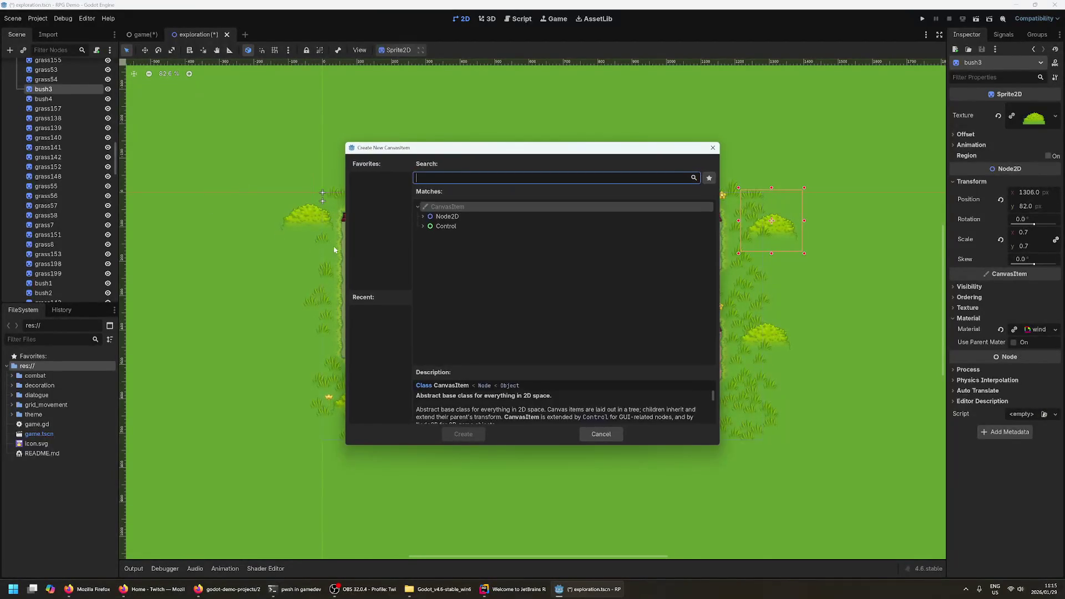
{"action": "left_click", "coordinate": [423, 217]}
{"action": "scroll", "coordinate": [477, 299], "scroll_direction": "down", "scroll_amount": 8}
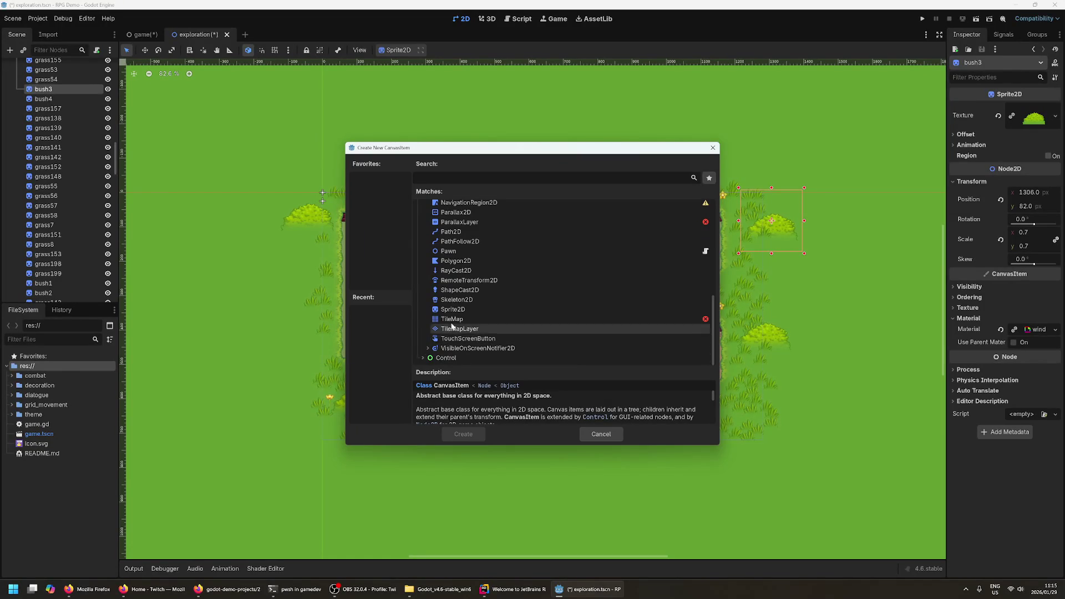
{"action": "left_click", "coordinate": [419, 358]}
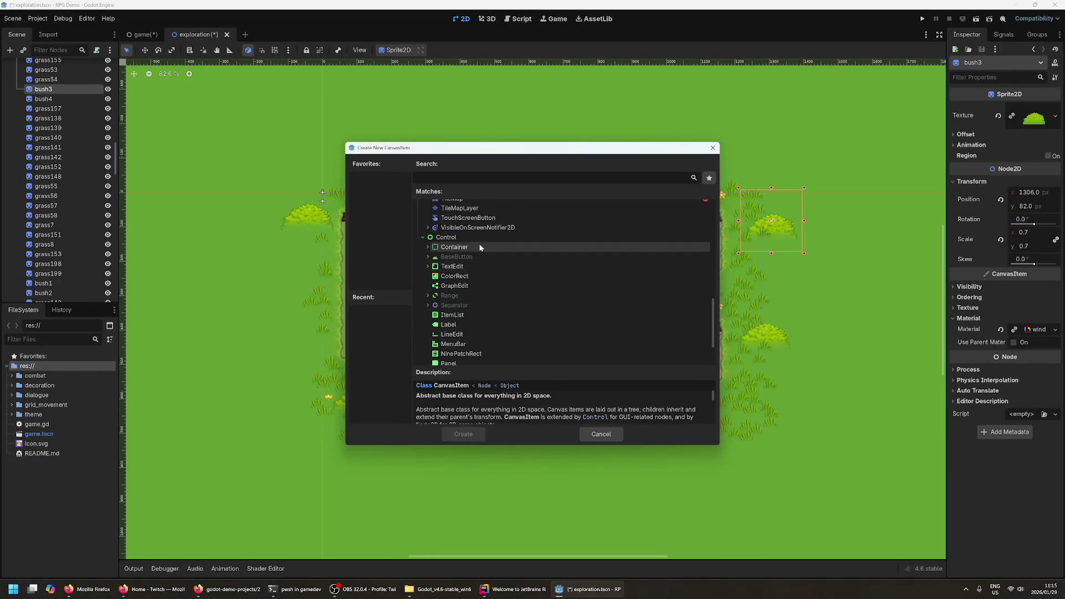
{"action": "scroll", "coordinate": [480, 277], "scroll_direction": "down", "scroll_amount": 3}
{"action": "scroll", "coordinate": [527, 277], "scroll_direction": "up", "scroll_amount": 15}
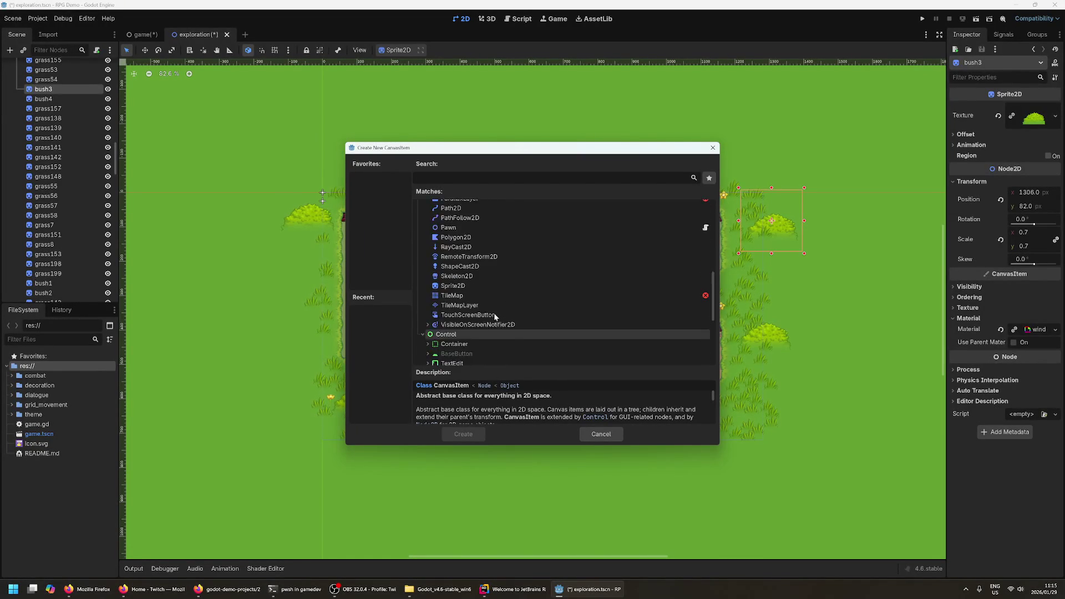
{"action": "left_click", "coordinate": [712, 148]}
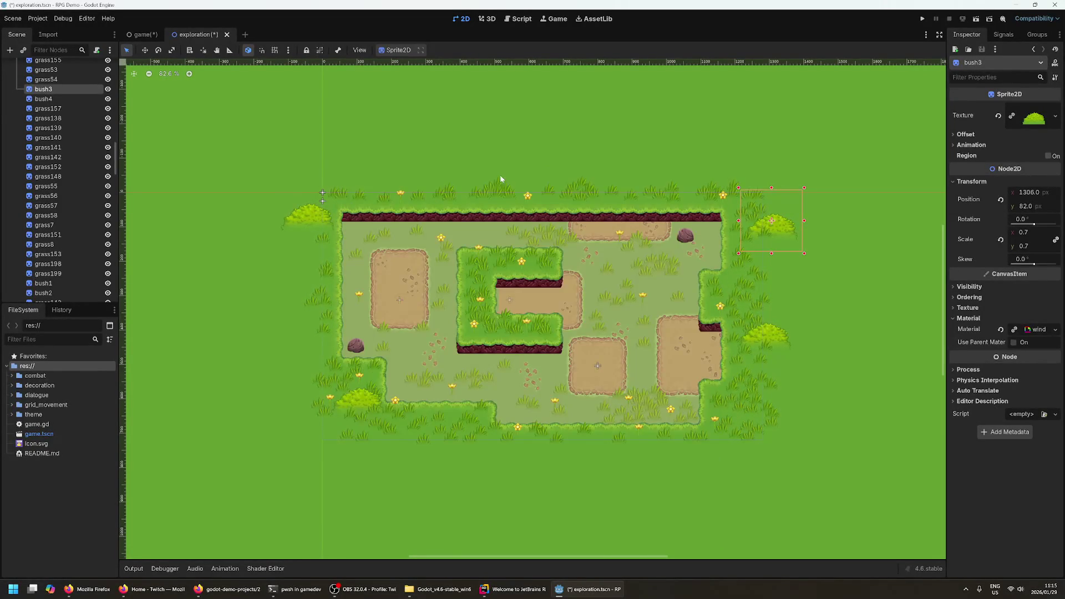
- Deselect bush3, peek at the shader, animation, audio and debugger panels, then return to the game scene
{"action": "left_click", "coordinate": [546, 169]}
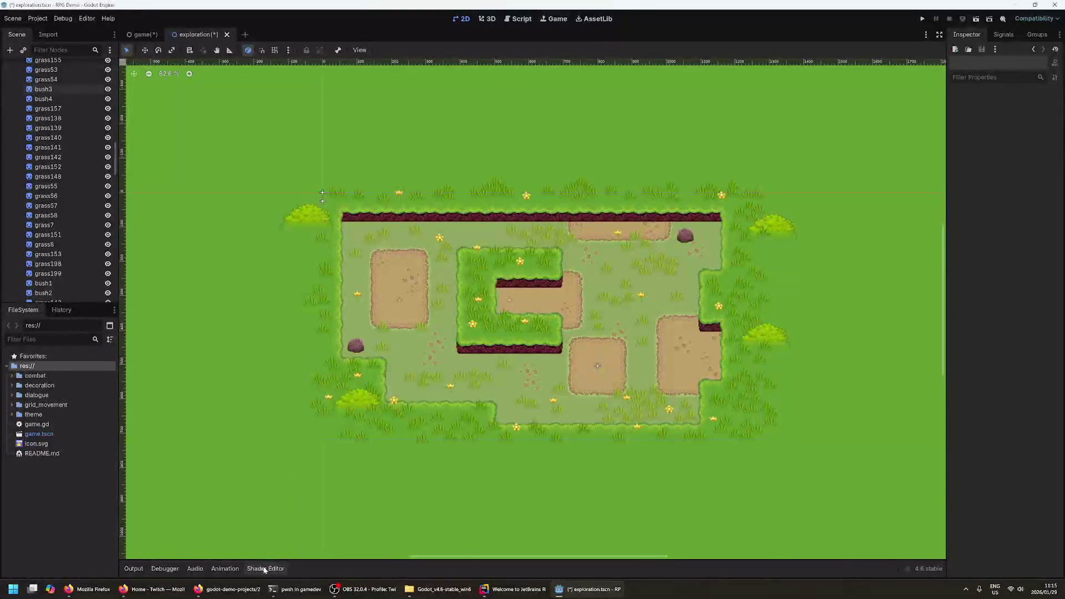
{"action": "left_click", "coordinate": [265, 568]}
{"action": "left_click", "coordinate": [234, 569]}
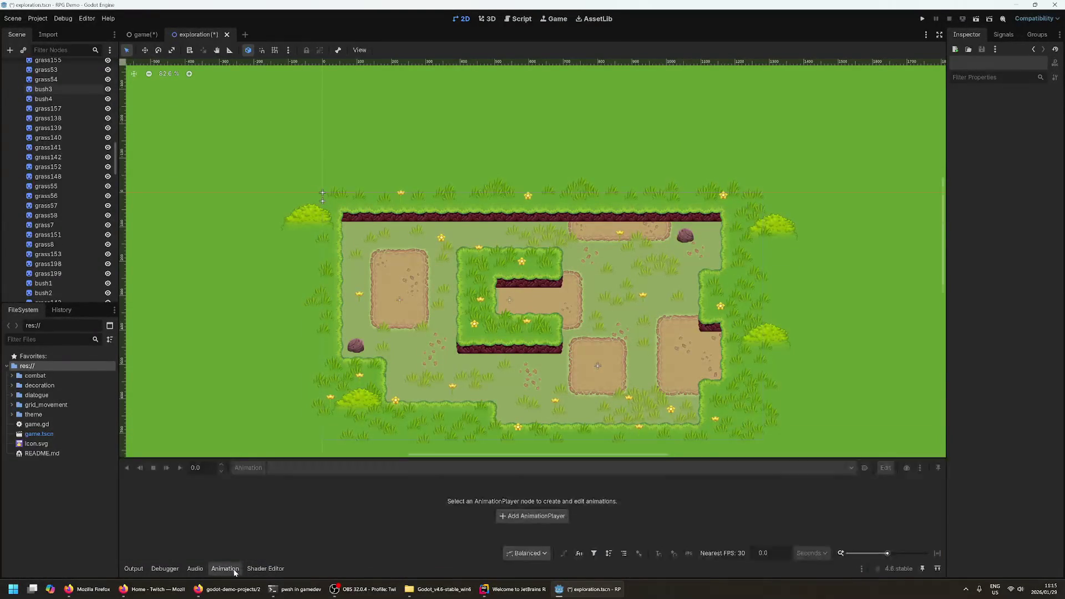
{"action": "left_click", "coordinate": [233, 569]}
{"action": "left_click", "coordinate": [195, 568]}
{"action": "left_click", "coordinate": [194, 568]}
{"action": "left_click", "coordinate": [177, 570]}
{"action": "left_click", "coordinate": [178, 570]}
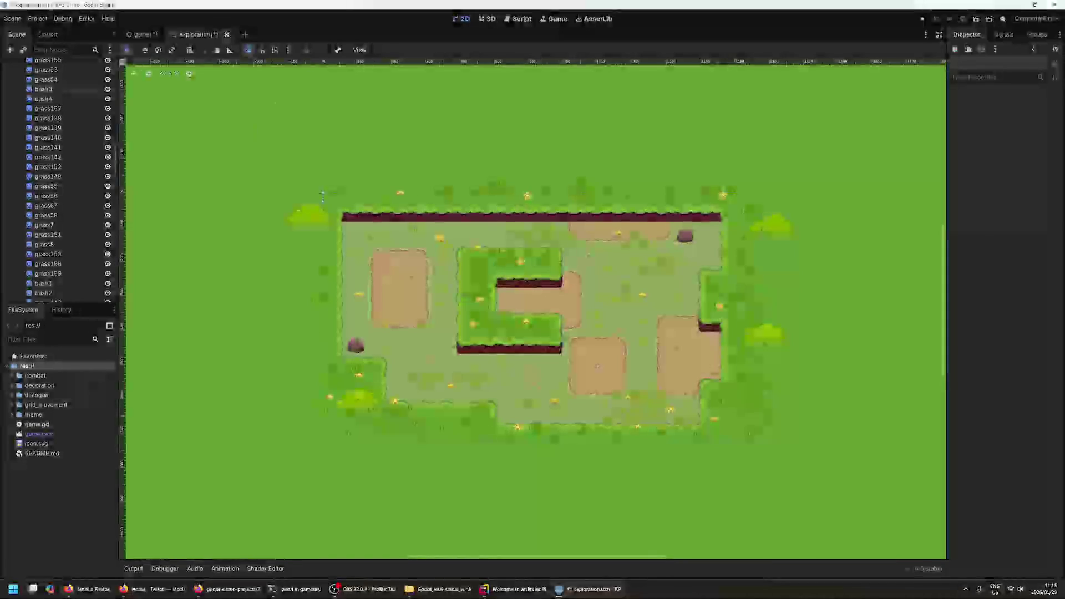
{"action": "key", "text": "ctrl+Tab"}
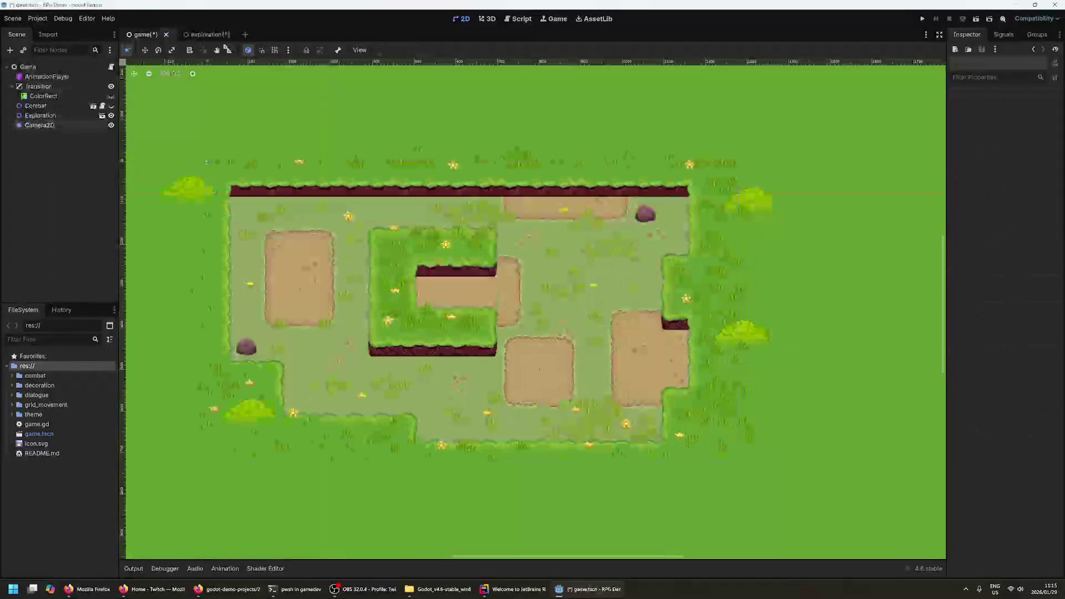
- Close the exploration and game scene tabs, choosing Don't Save for both
{"action": "key", "text": "ctrl+Tab"}
{"action": "left_click", "coordinate": [144, 35]}
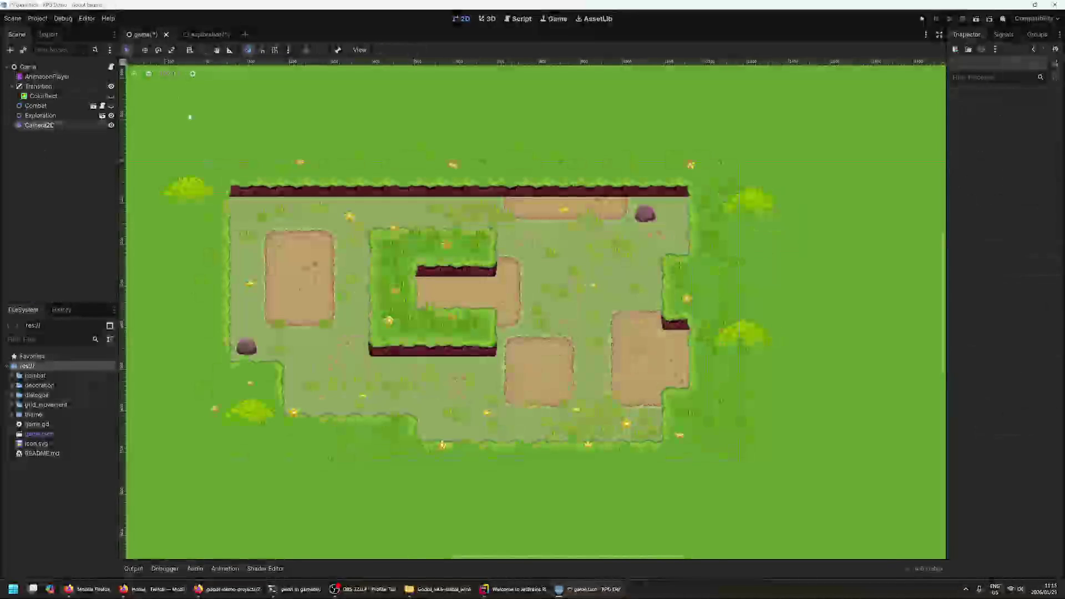
{"action": "left_click", "coordinate": [233, 37]}
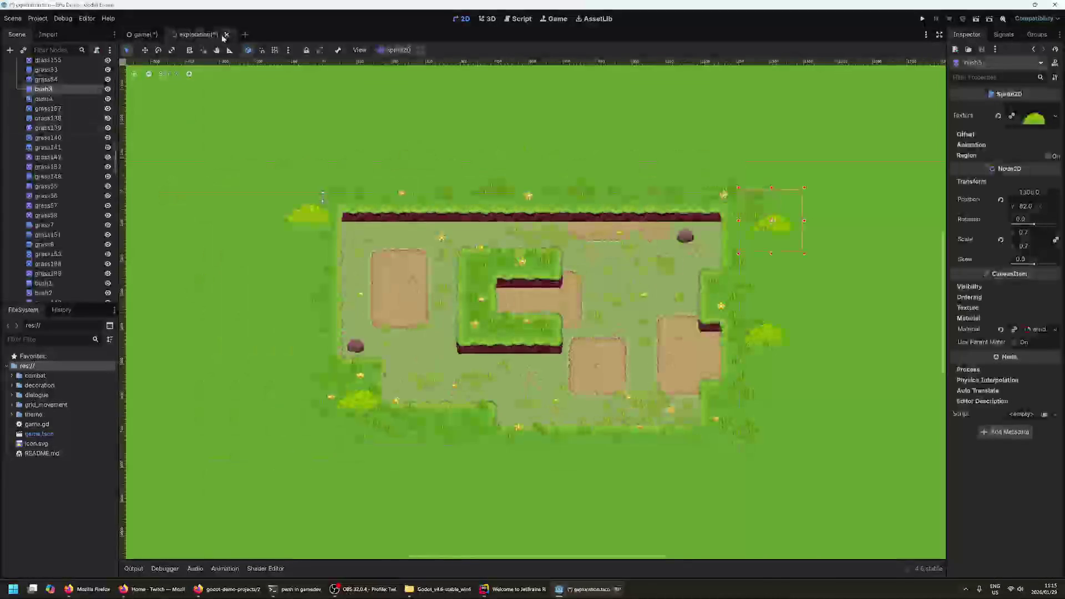
{"action": "left_click", "coordinate": [613, 326]}
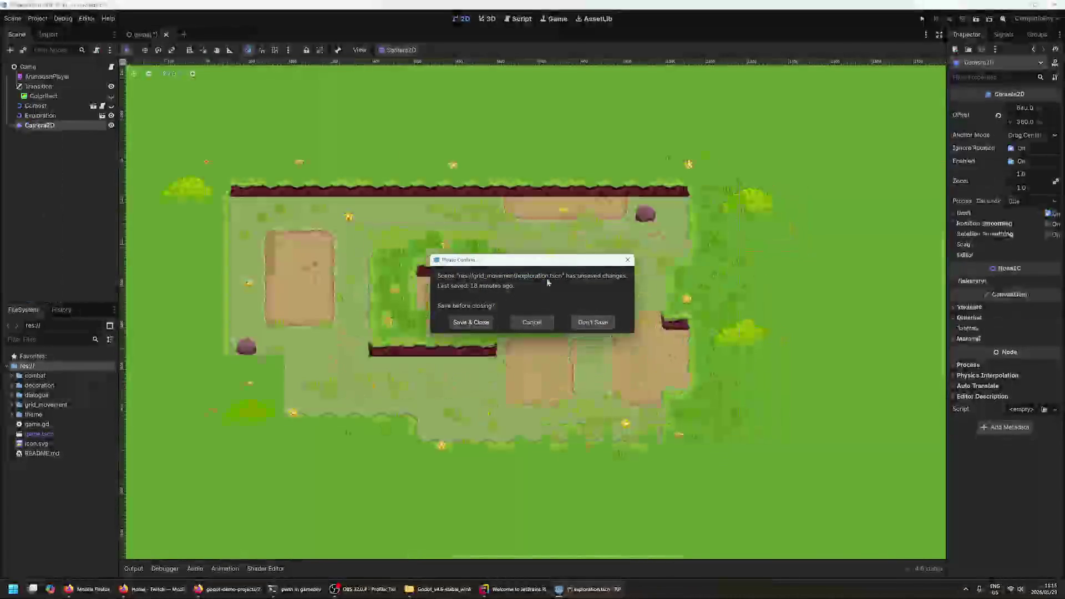
{"action": "left_click", "coordinate": [167, 35]}
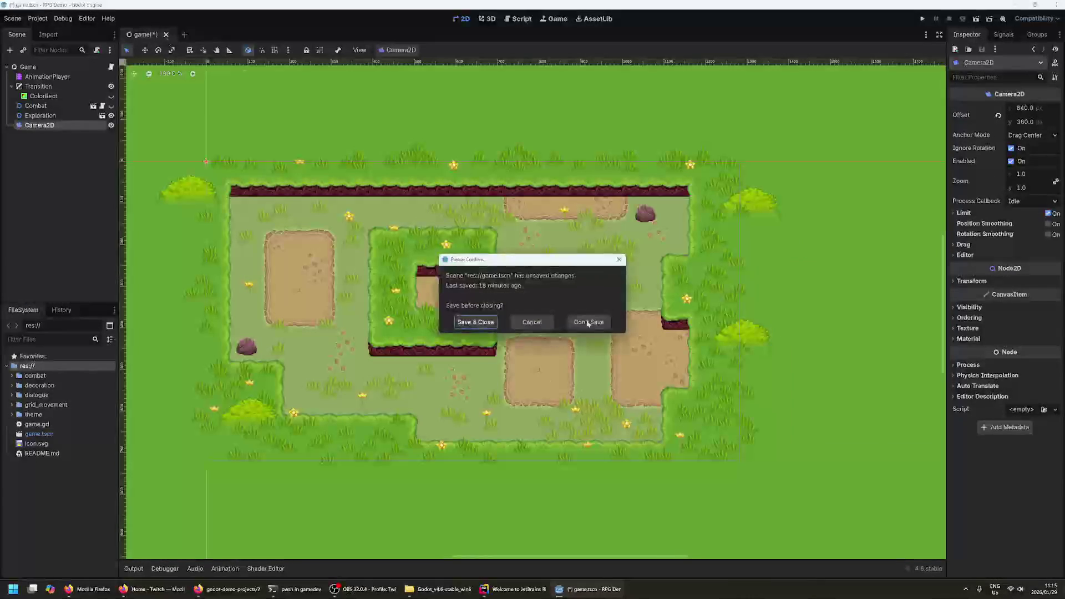
{"action": "left_click", "coordinate": [592, 319]}
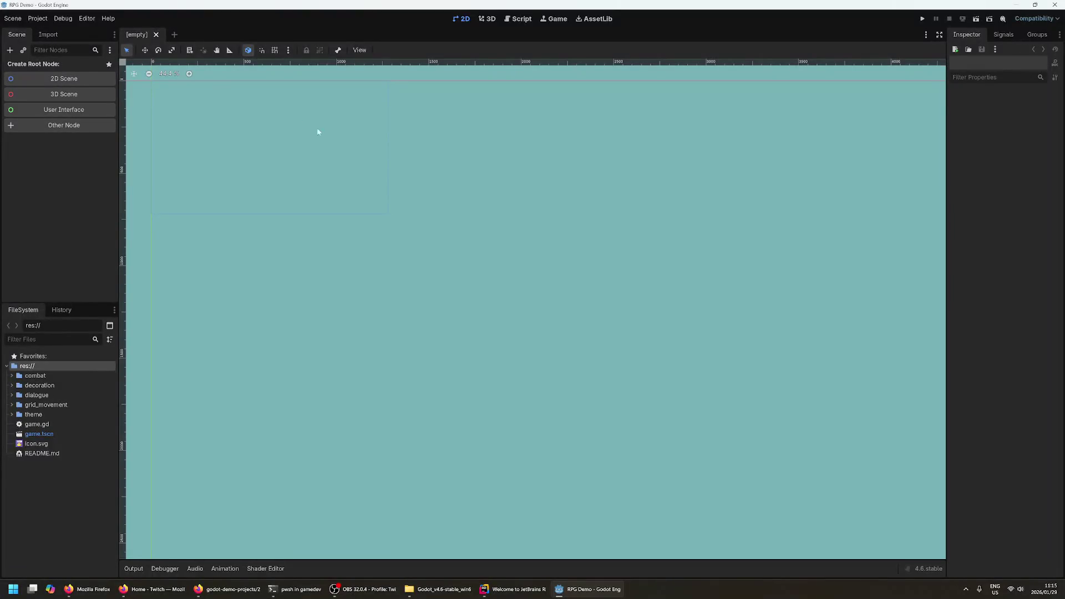
- Reopen game.tscn and preview the decoration folder's wind_sway.tres and grass textures
{"action": "double_click", "coordinate": [43, 434]}
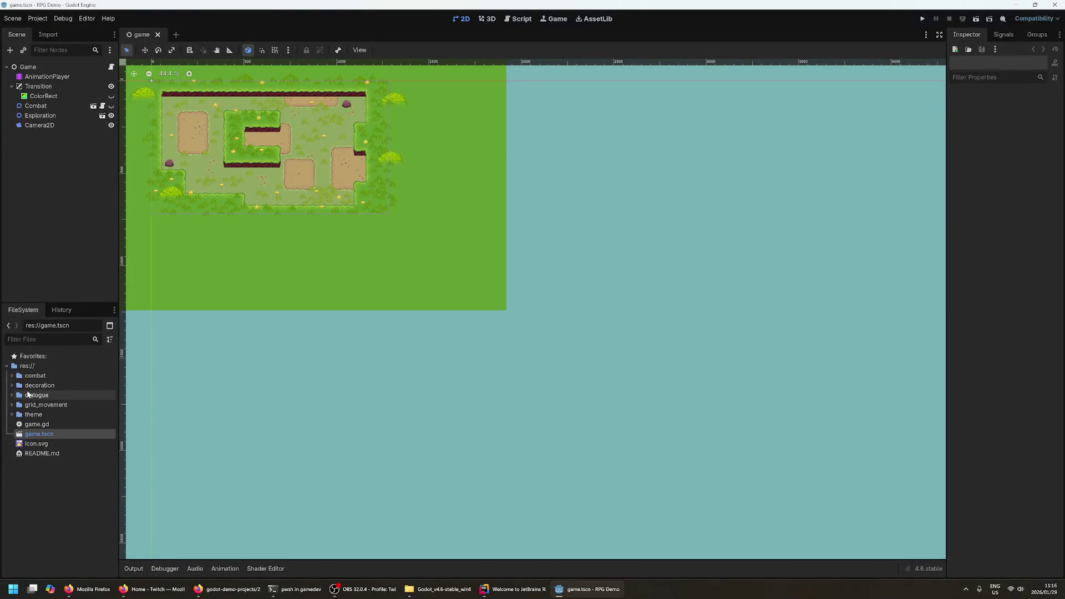
{"action": "left_click", "coordinate": [10, 386]}
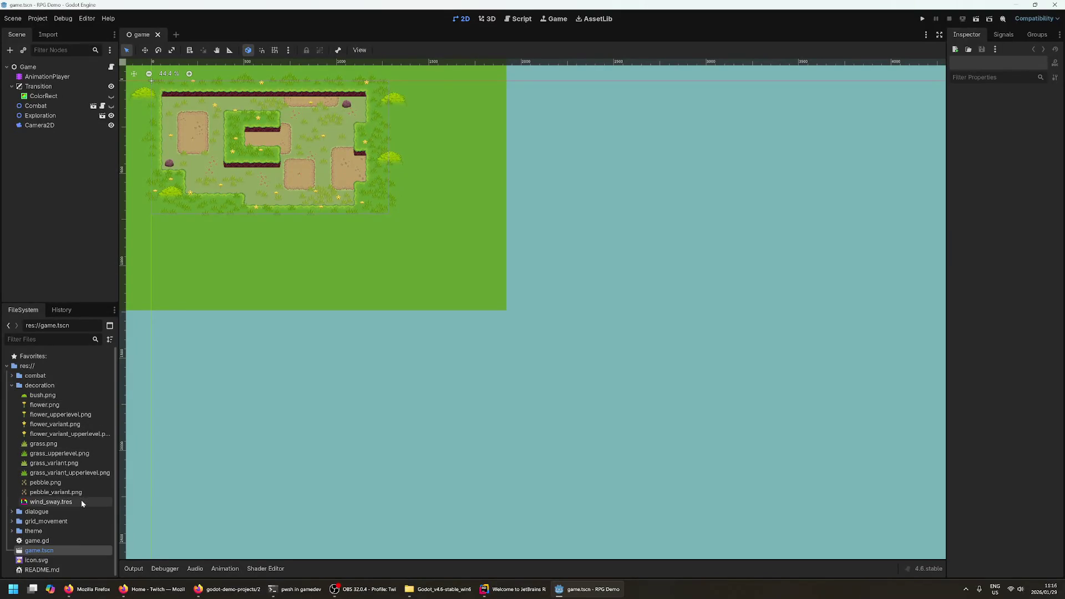
{"action": "left_click", "coordinate": [51, 501]}
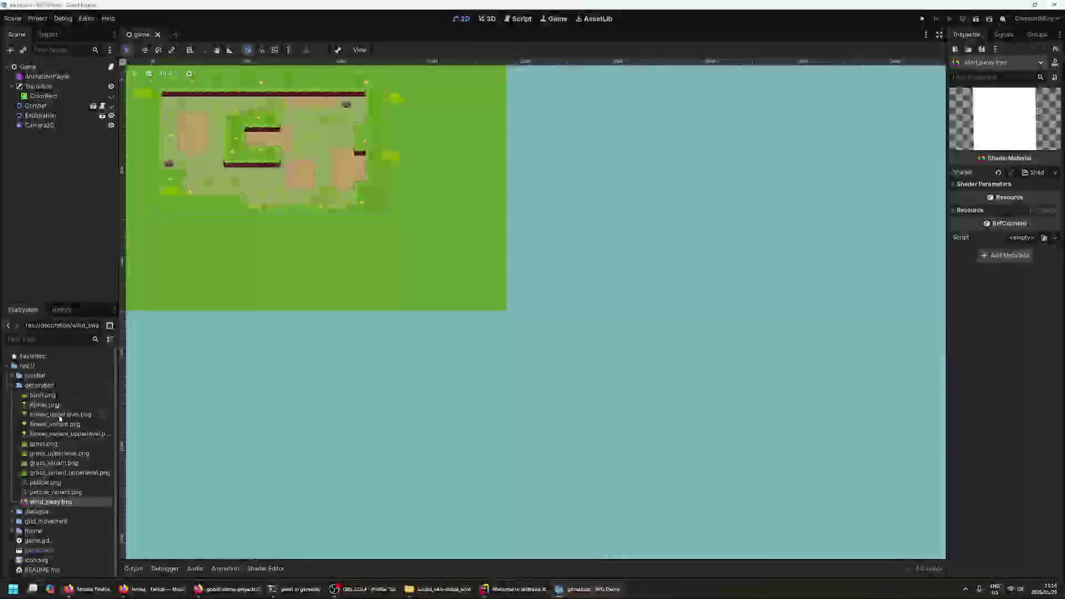
{"action": "left_click", "coordinate": [65, 445]}
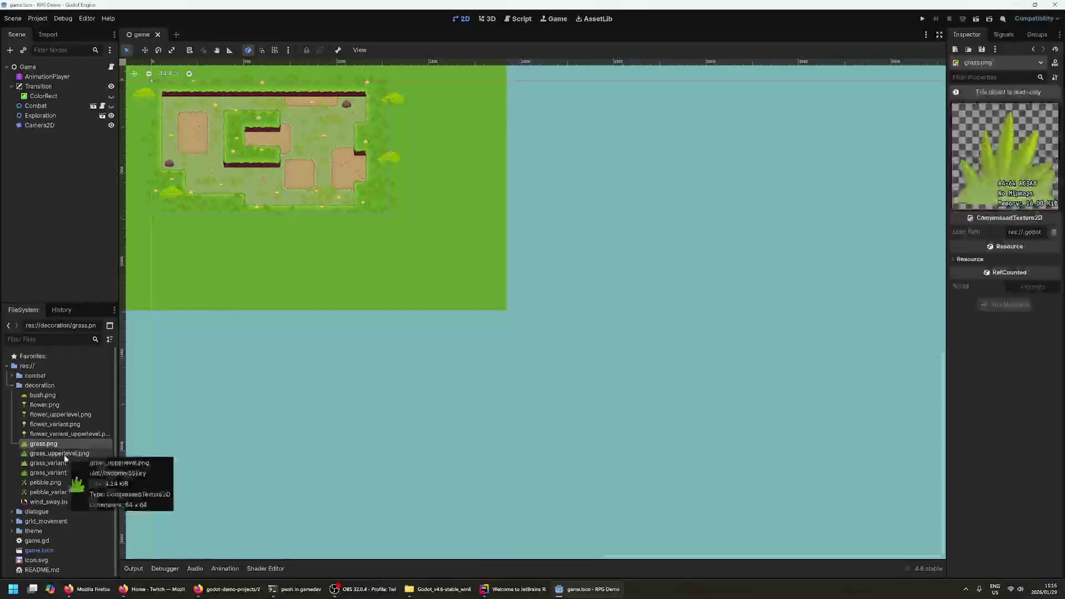
{"action": "left_click", "coordinate": [64, 453]}
{"action": "left_click", "coordinate": [64, 463]}
{"action": "left_click", "coordinate": [58, 472]}
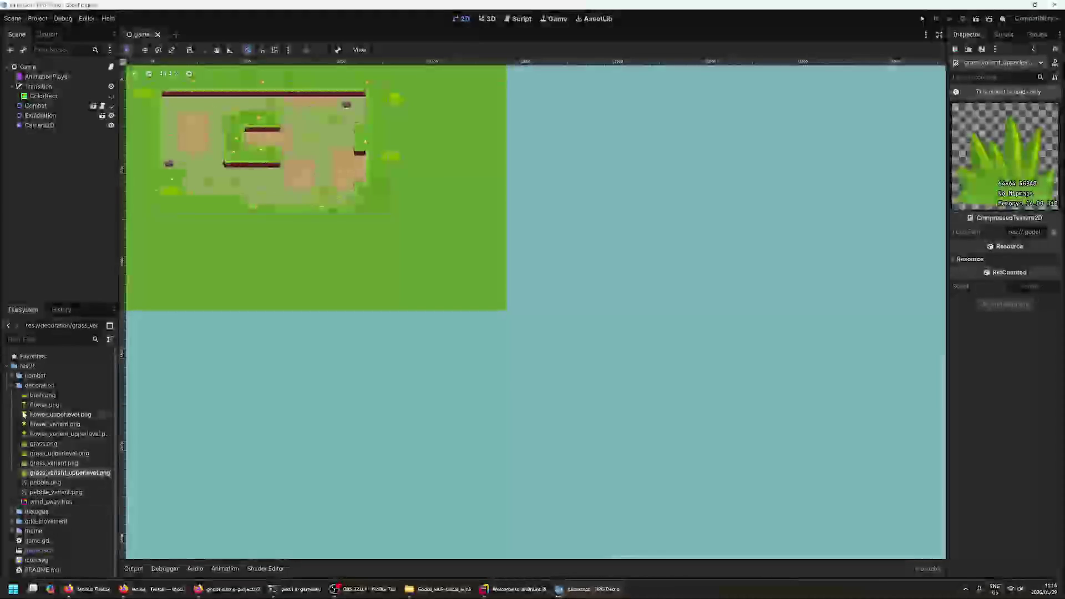
{"action": "left_click", "coordinate": [13, 384]}
- Preview the grid tiles' obstacle, path and rock textures in grid_movement/grid/tiles
{"action": "left_click", "coordinate": [12, 406]}
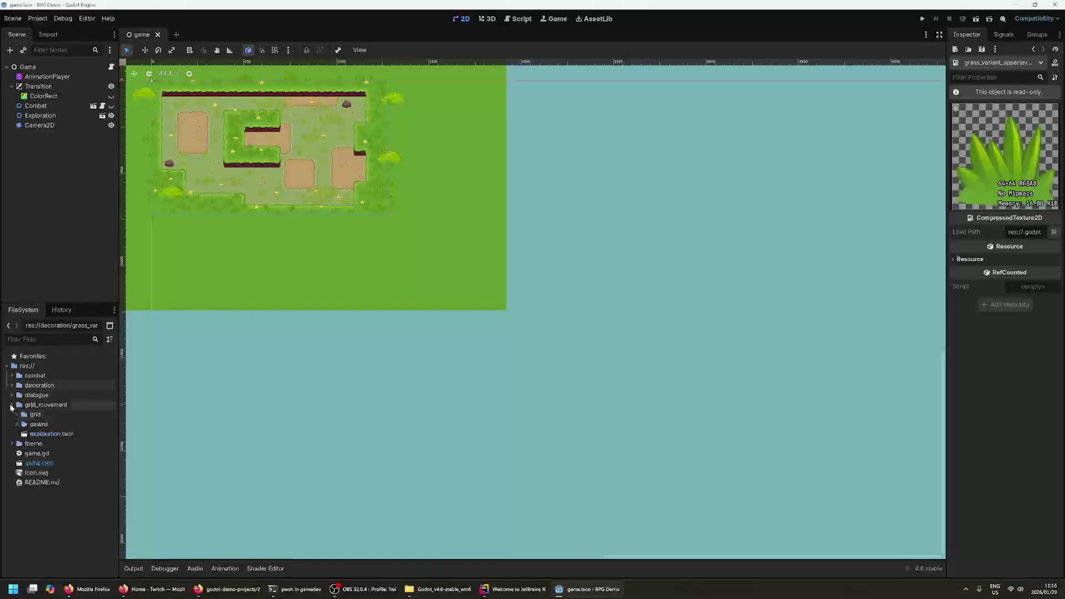
{"action": "left_click", "coordinate": [17, 414]}
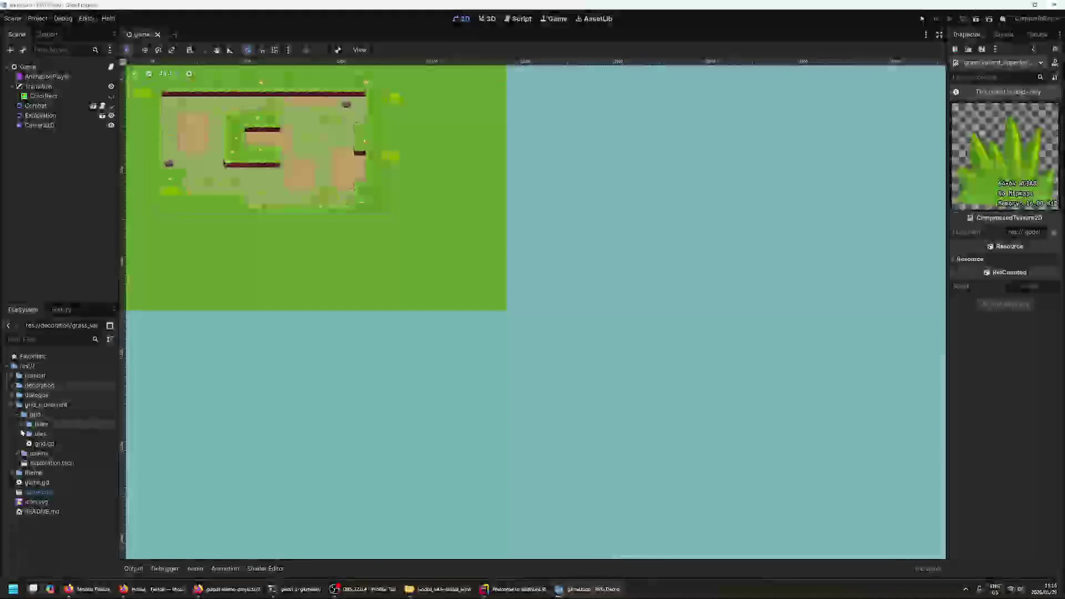
{"action": "left_click", "coordinate": [22, 432]}
{"action": "scroll", "coordinate": [62, 438], "scroll_direction": "down", "scroll_amount": 3}
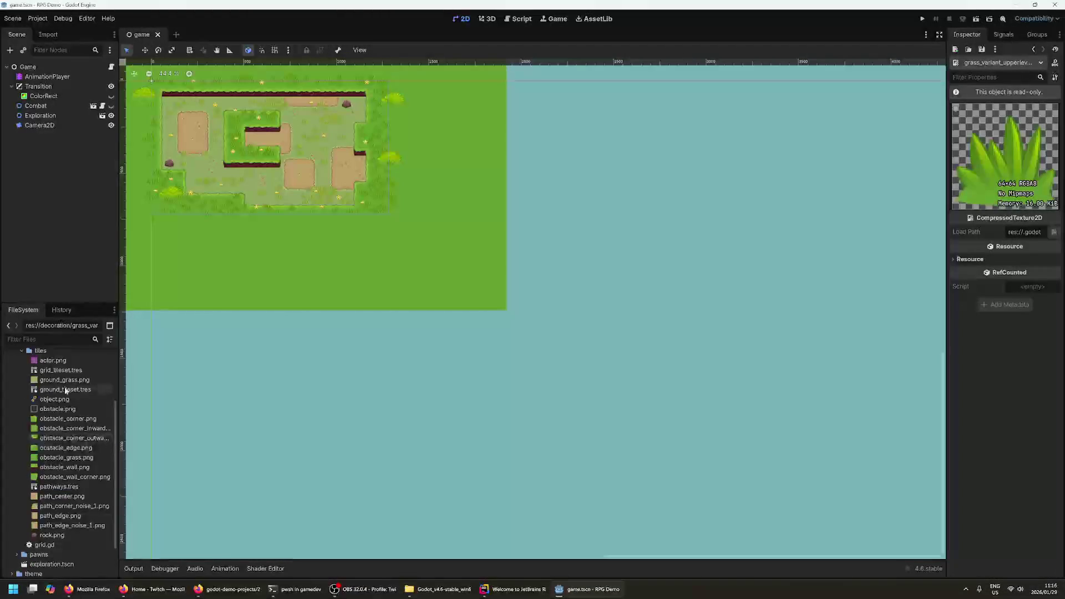
{"action": "left_click", "coordinate": [78, 419]}
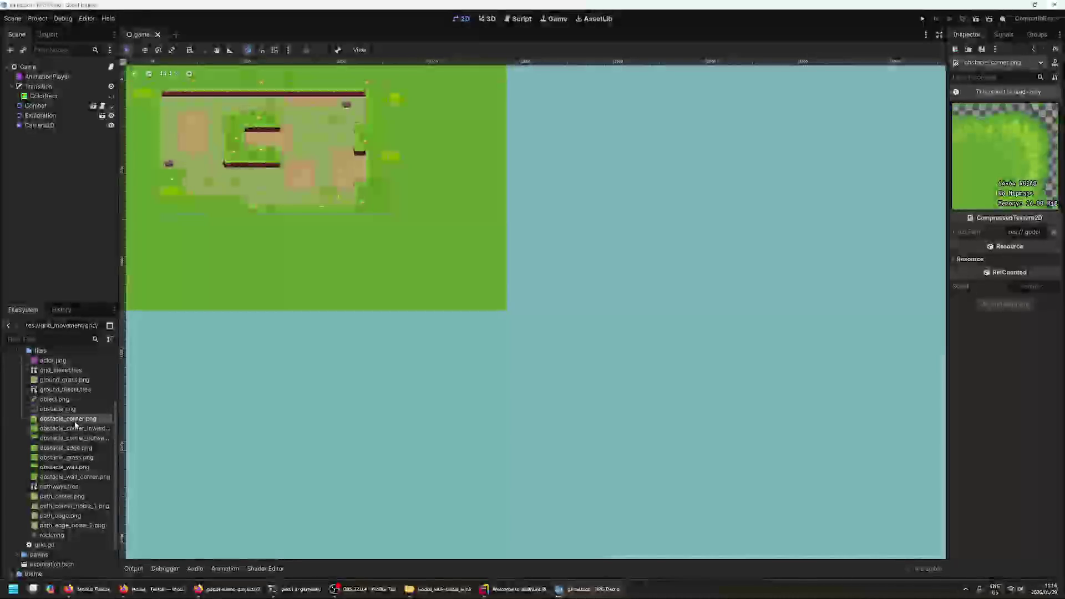
{"action": "left_click", "coordinate": [66, 438]}
{"action": "left_click", "coordinate": [65, 448]}
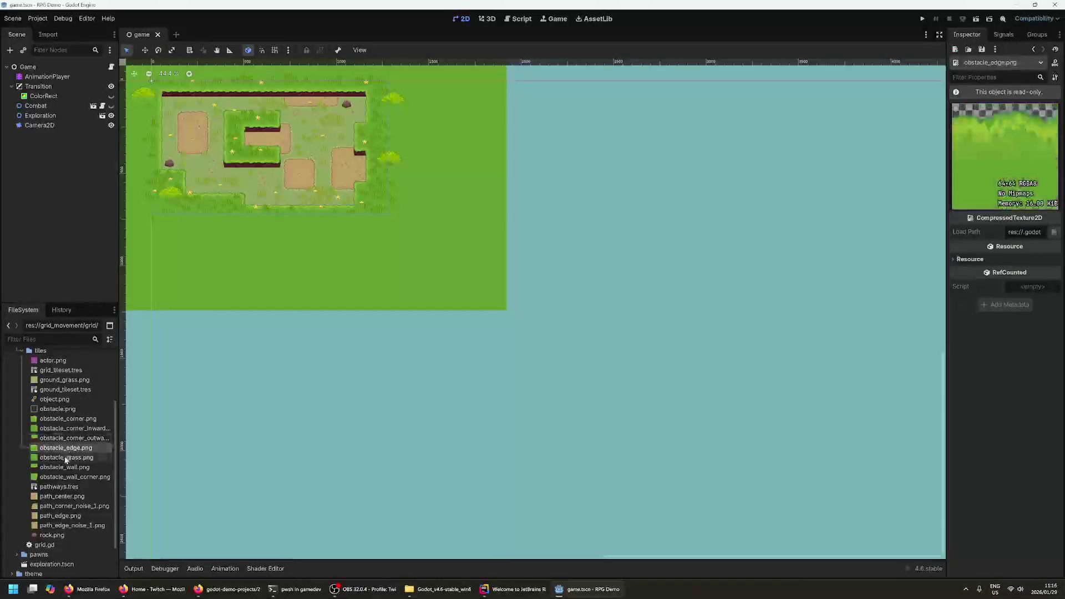
{"action": "left_click", "coordinate": [65, 458]}
{"action": "left_click", "coordinate": [64, 467]}
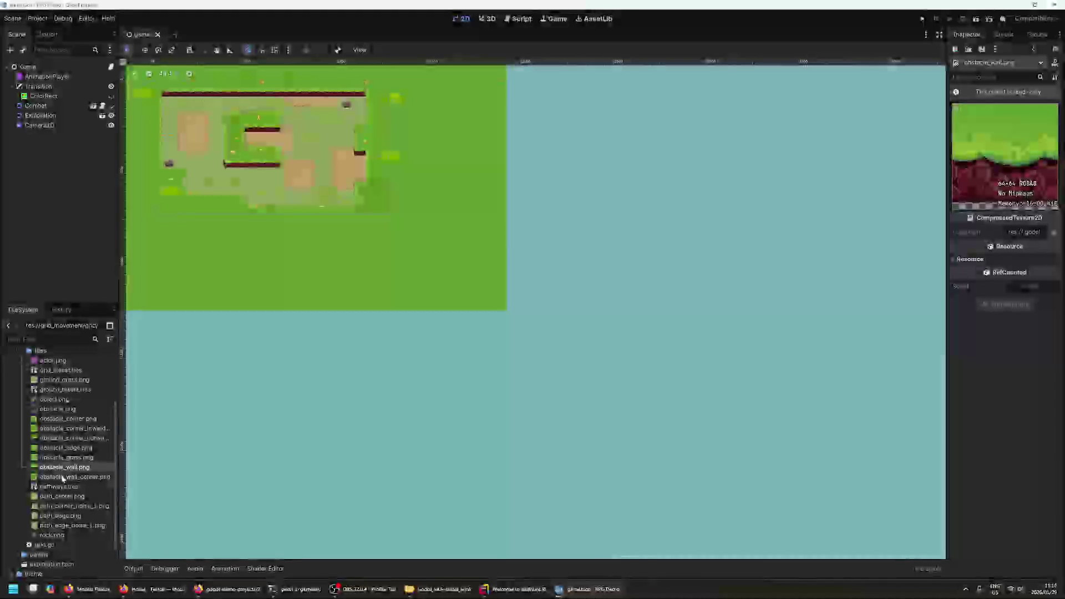
{"action": "left_click", "coordinate": [63, 477]}
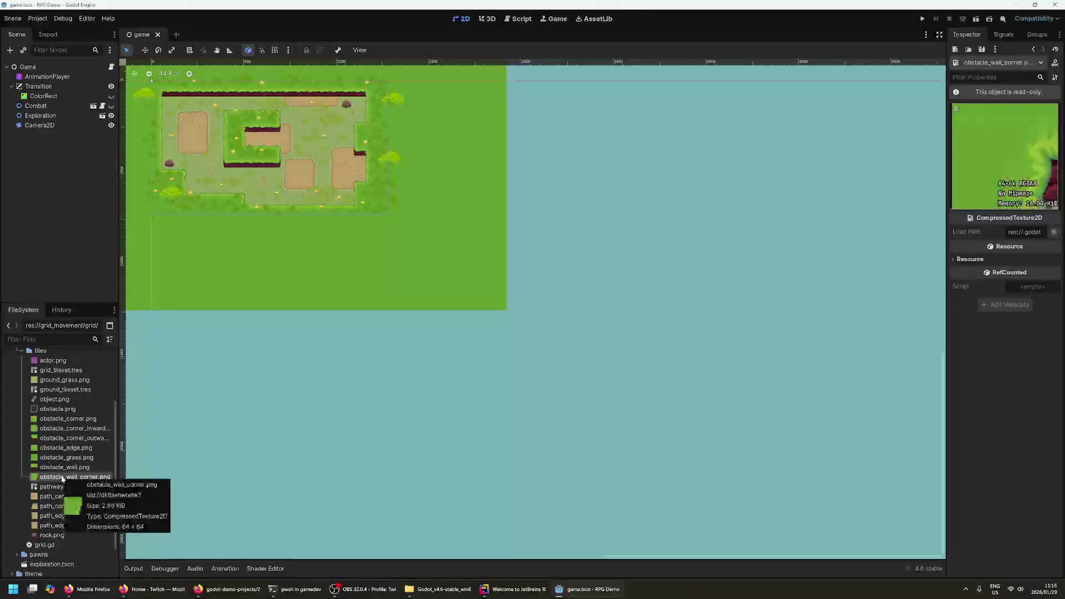
{"action": "left_click", "coordinate": [56, 496]}
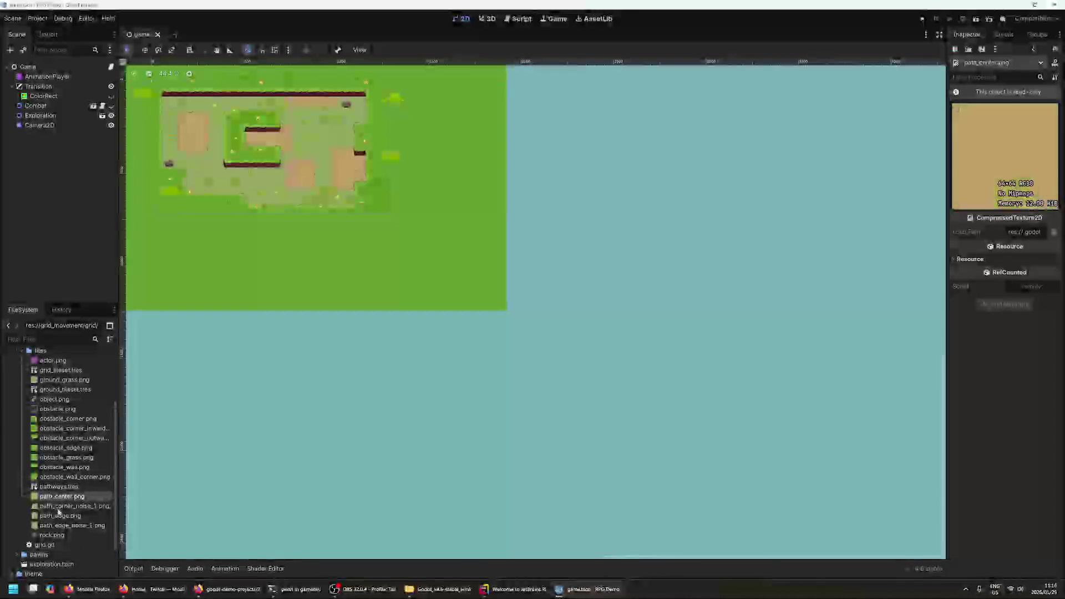
{"action": "left_click", "coordinate": [58, 506]}
{"action": "left_click", "coordinate": [59, 515]}
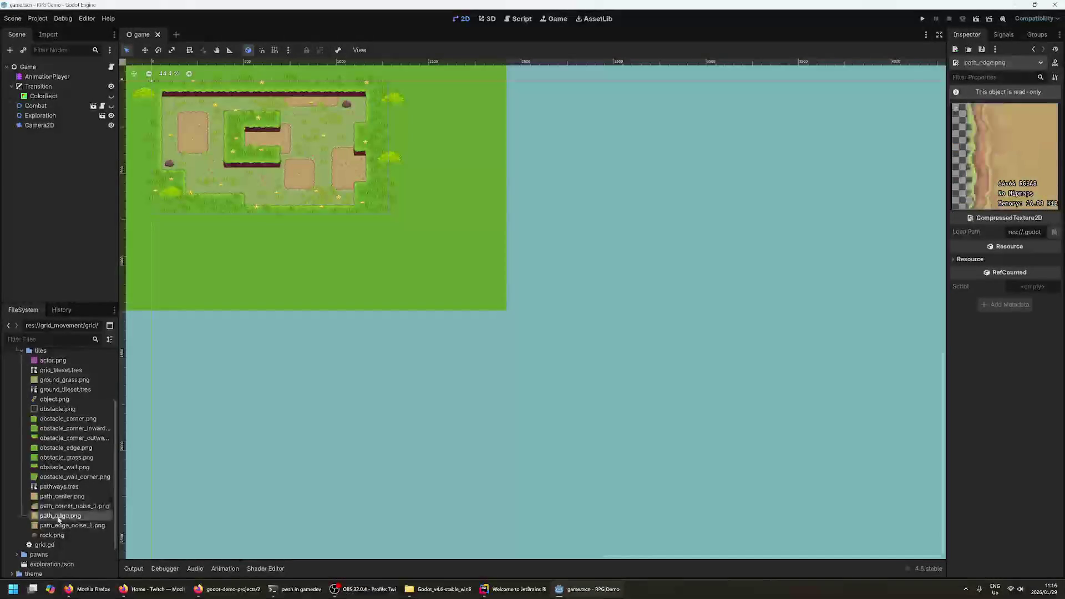
{"action": "left_click", "coordinate": [58, 535]}
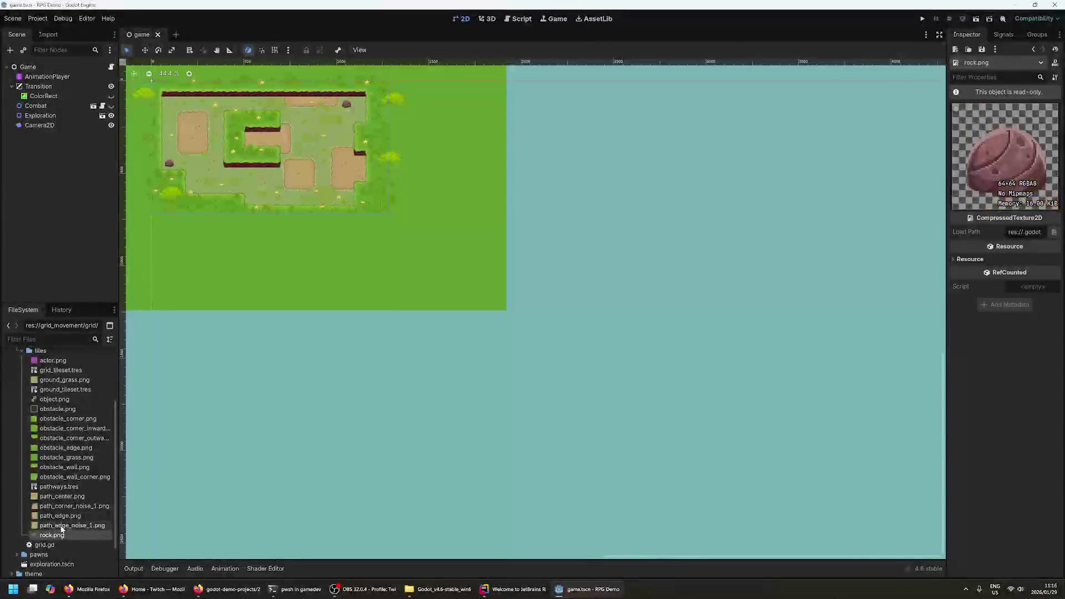
{"action": "left_click", "coordinate": [61, 527]}
{"action": "scroll", "coordinate": [83, 471], "scroll_direction": "up", "scroll_amount": 5}
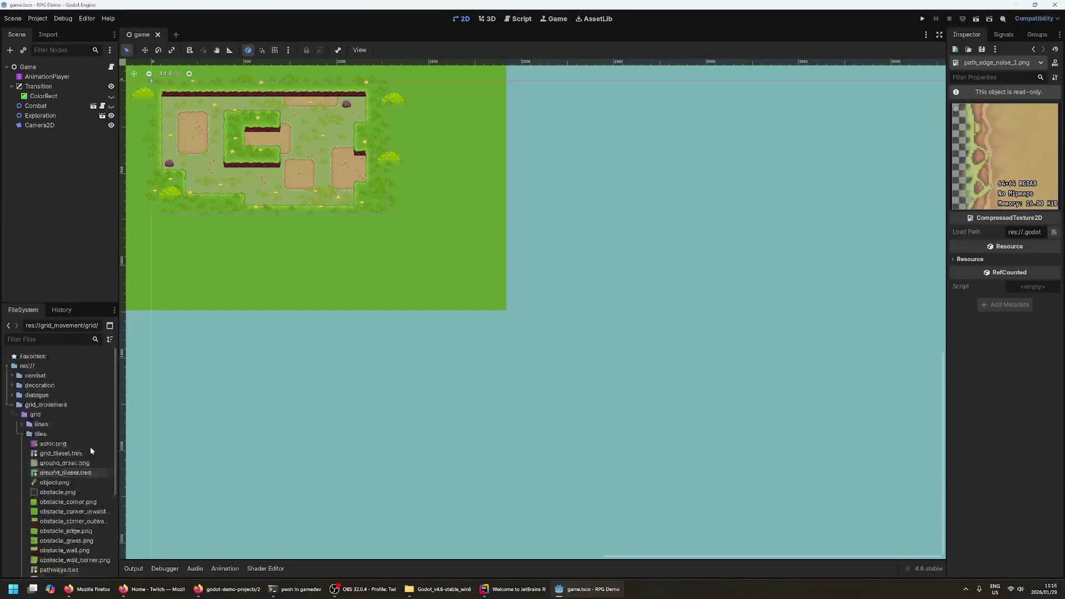
- Preview grid_lines.png, then collapse the grid folders and expand the pawns folder
{"action": "left_click", "coordinate": [21, 433]}
{"action": "left_click", "coordinate": [21, 424]}
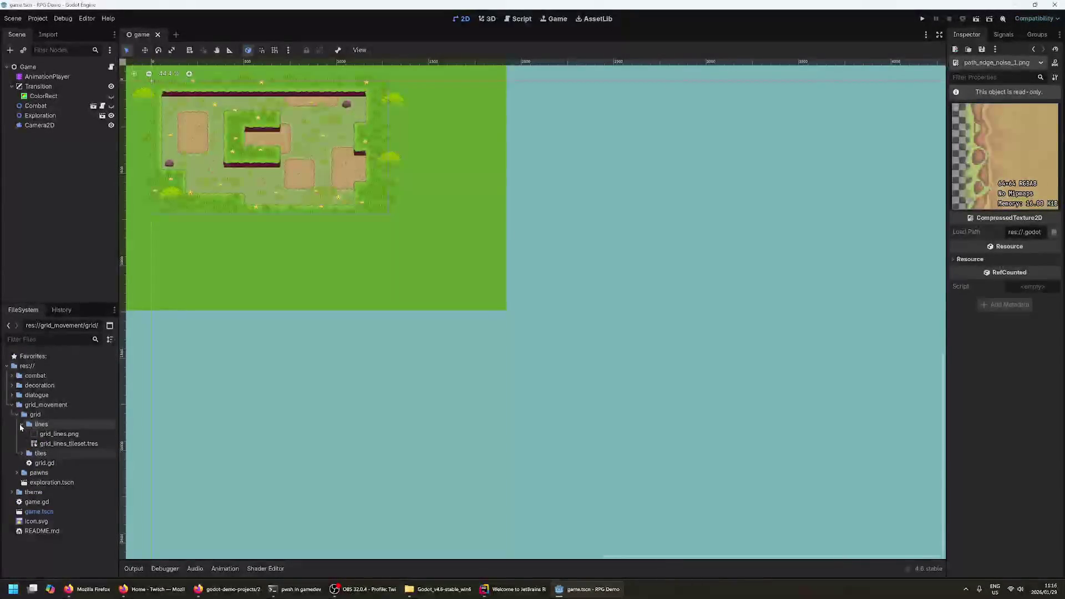
{"action": "left_click", "coordinate": [57, 434]}
{"action": "mouse_move", "coordinate": [57, 435]}
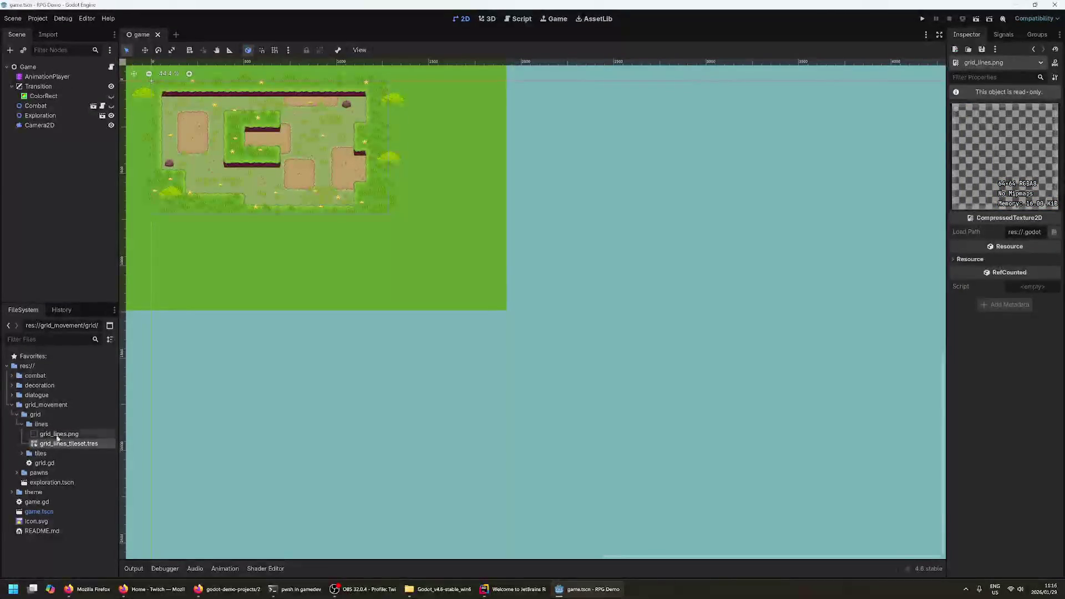
{"action": "left_click", "coordinate": [22, 424]}
{"action": "left_click", "coordinate": [16, 415]}
{"action": "left_click", "coordinate": [17, 423]}
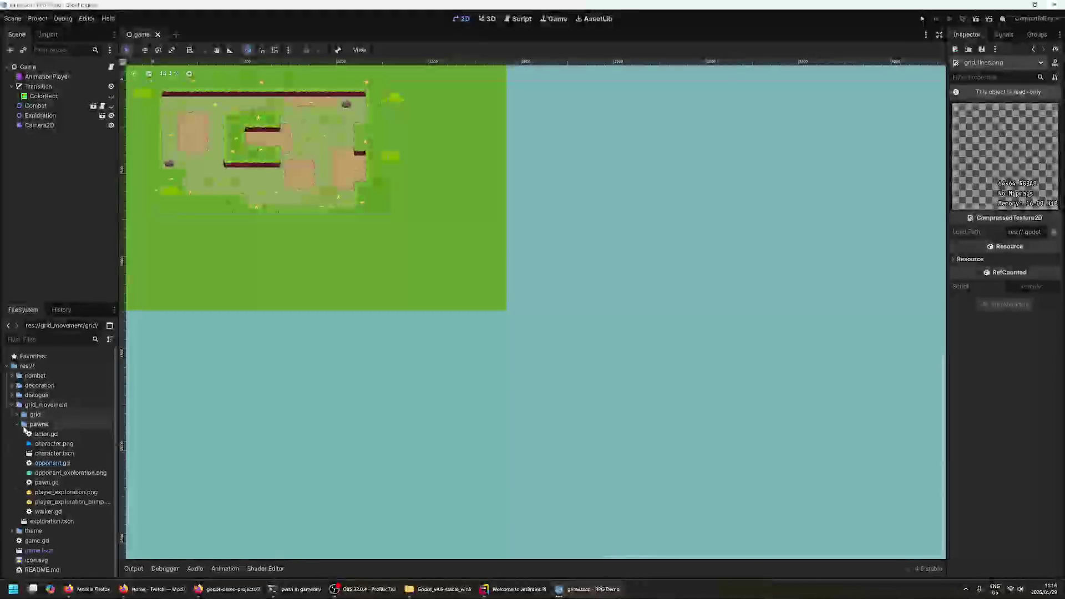
{"action": "double_click", "coordinate": [61, 467]}
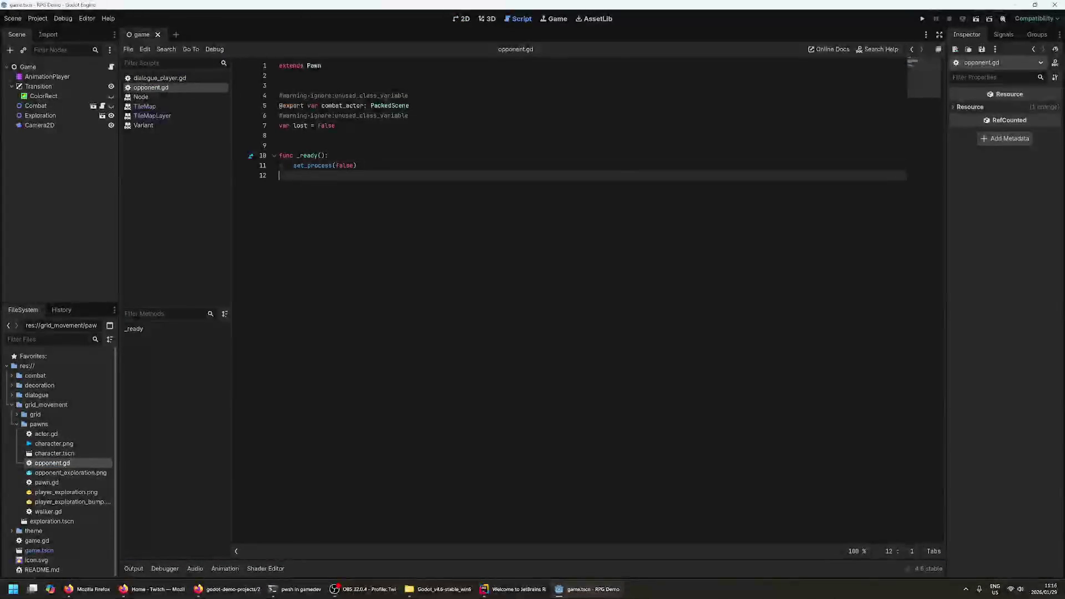
{"action": "double_click", "coordinate": [46, 482]}
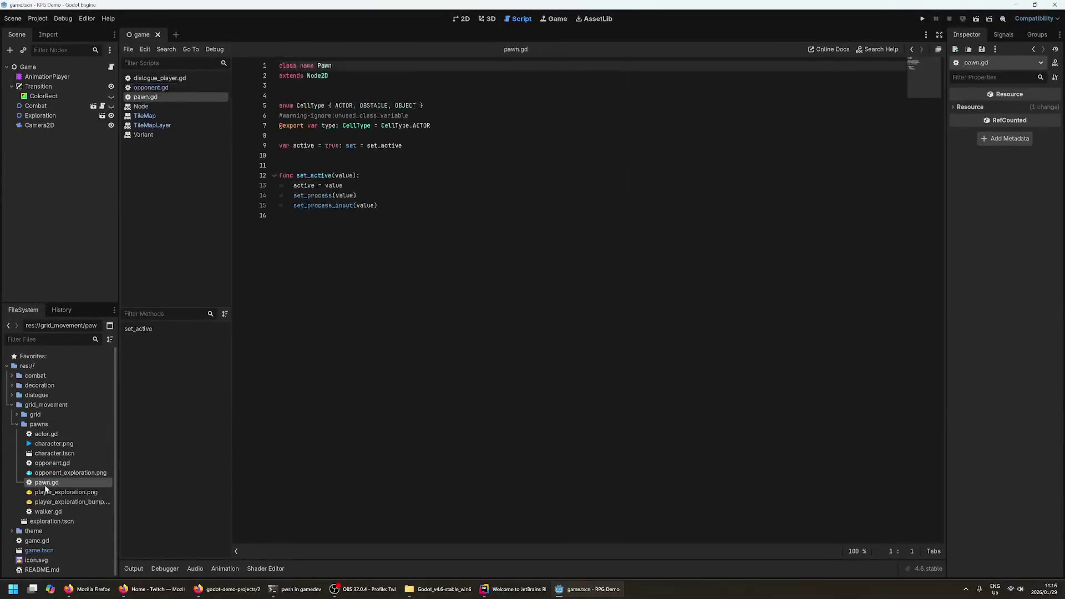
{"action": "left_click", "coordinate": [341, 186]}
{"action": "left_click", "coordinate": [317, 175]}
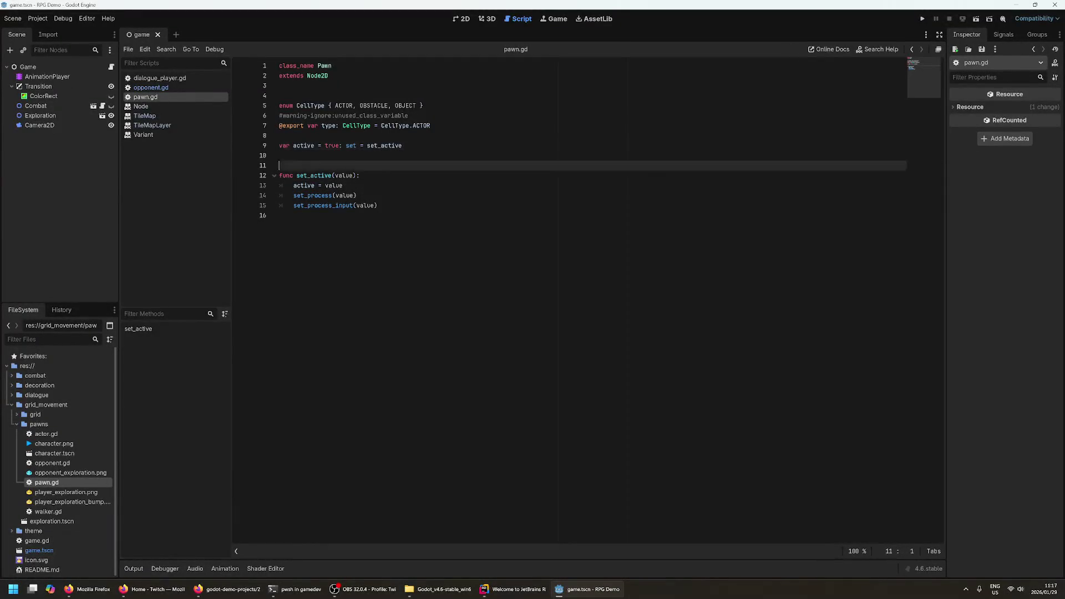
{"action": "left_click", "coordinate": [331, 175]}
{"action": "key", "text": "Up"}
{"action": "key", "text": "Up"}
{"action": "key", "text": "Up"}
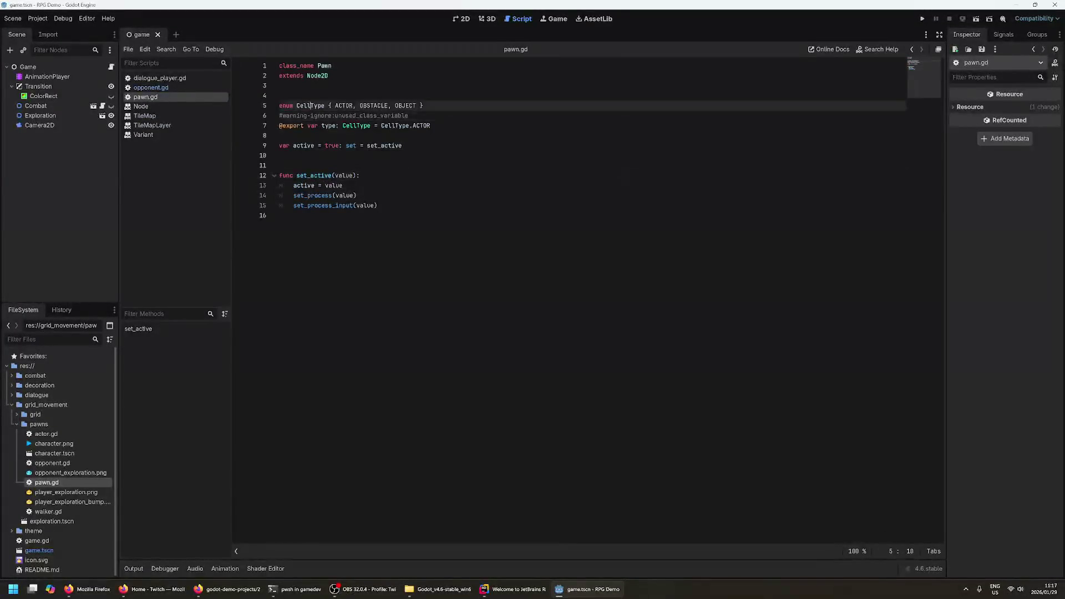
{"action": "key", "text": "Down"}
{"action": "key", "text": "Down"}
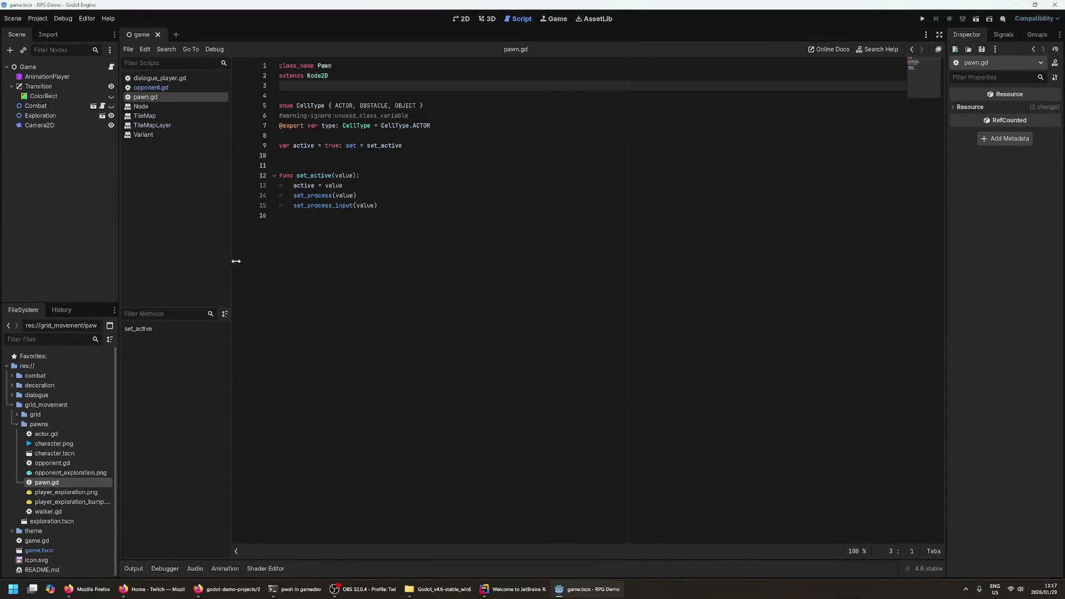
{"action": "left_click", "coordinate": [295, 65]}
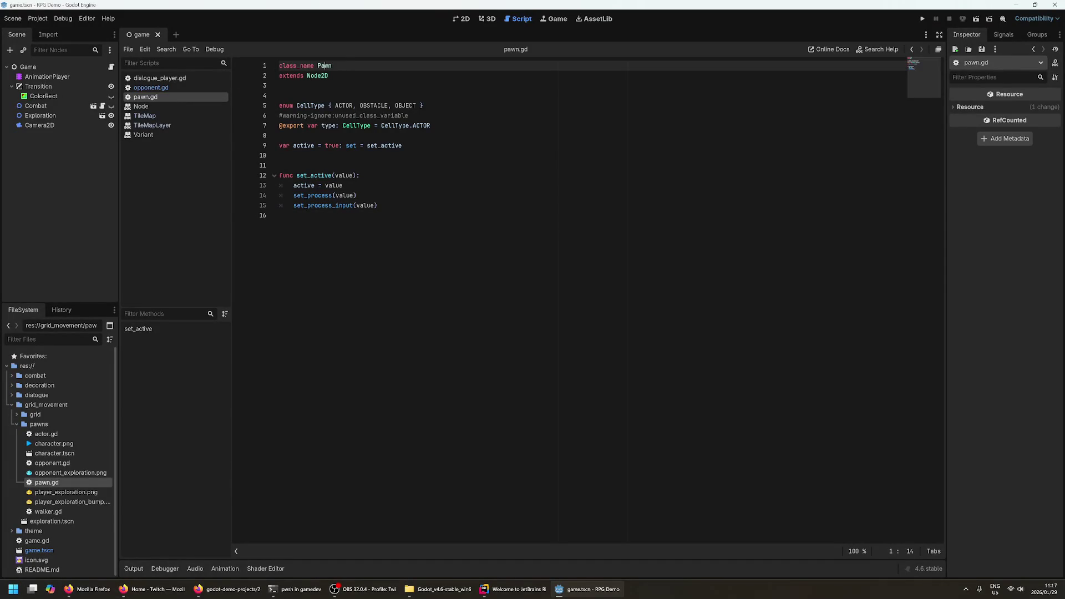
{"action": "left_click", "coordinate": [307, 66]}
{"action": "left_click", "coordinate": [304, 75]}
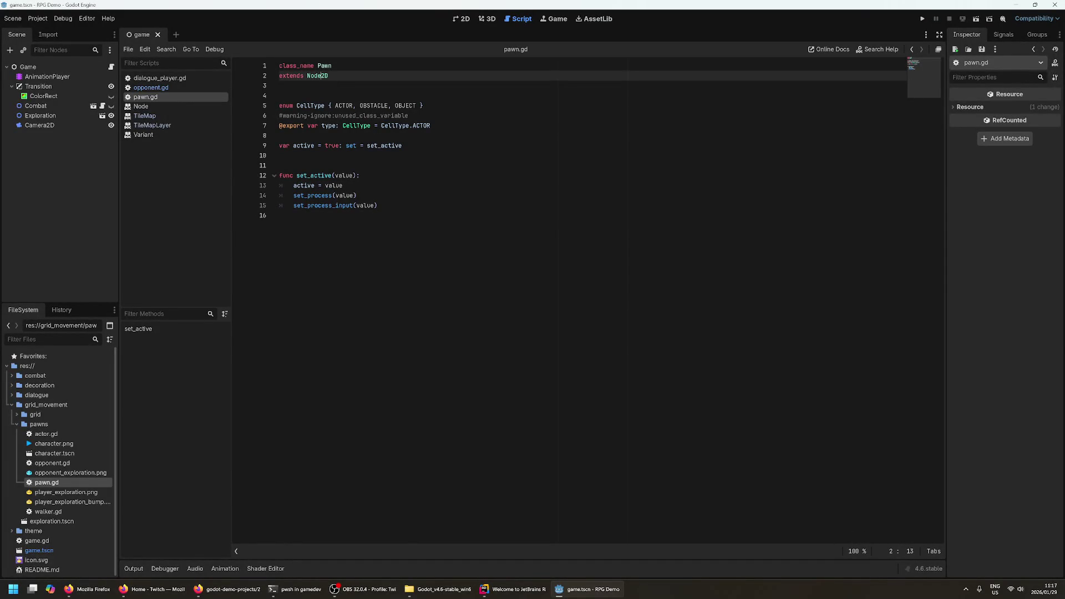
{"action": "left_click", "coordinate": [314, 65]}
{"action": "key", "text": "Down"}
{"action": "key", "text": "Down"}
{"action": "key", "text": "Down"}
{"action": "left_click", "coordinate": [331, 125]}
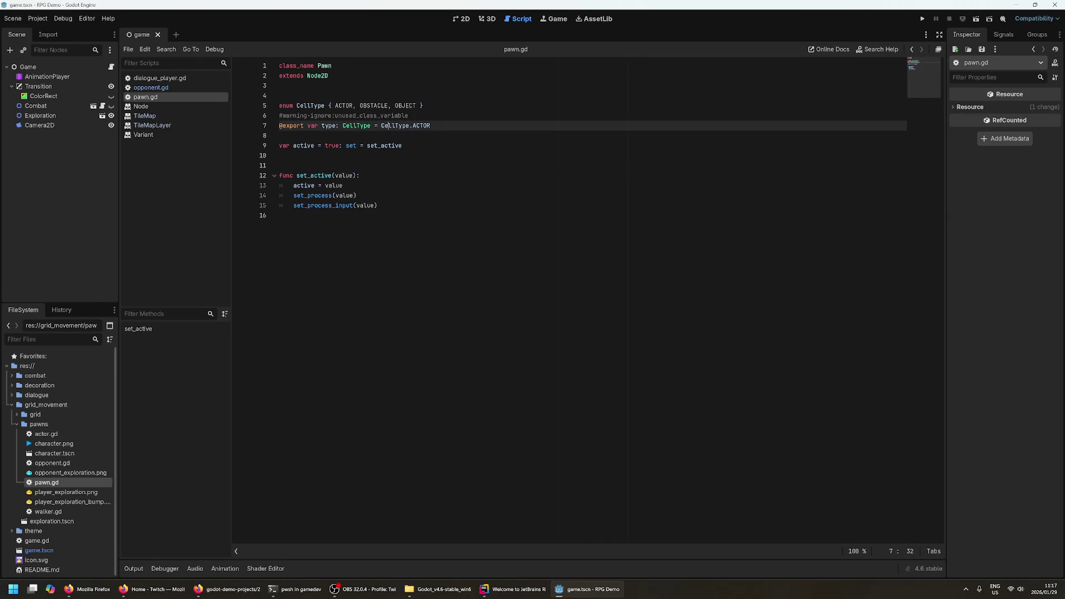
{"action": "double_click", "coordinate": [422, 126]}
{"action": "key", "text": "Up"}
{"action": "key", "text": "Up"}
{"action": "key", "text": "Down"}
{"action": "key", "text": "Down"}
{"action": "key", "text": "Down"}
{"action": "key", "text": "Up"}
{"action": "key", "text": "Up"}
{"action": "key", "text": "Down"}
{"action": "key", "text": "Down"}
{"action": "key", "text": "Down"}
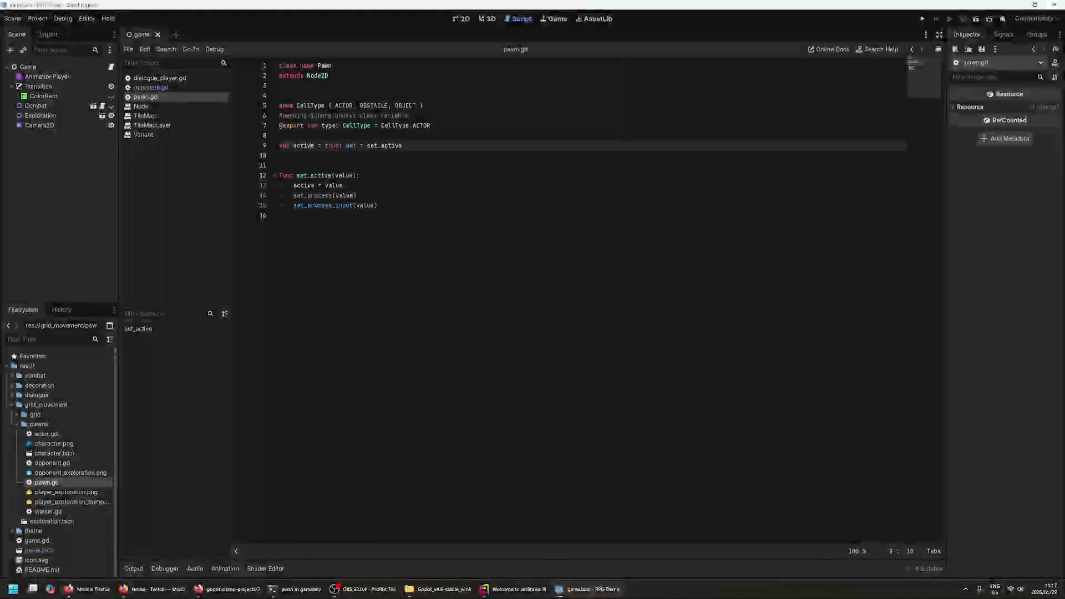
{"action": "key", "text": "Up"}
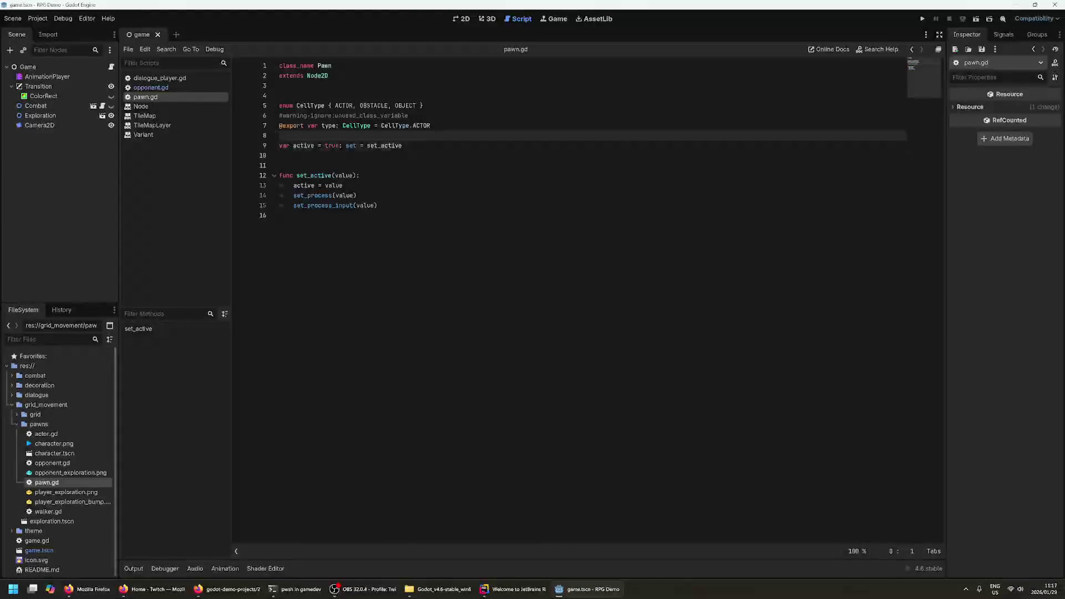
{"action": "key", "text": "Down"}
{"action": "key", "text": "End"}
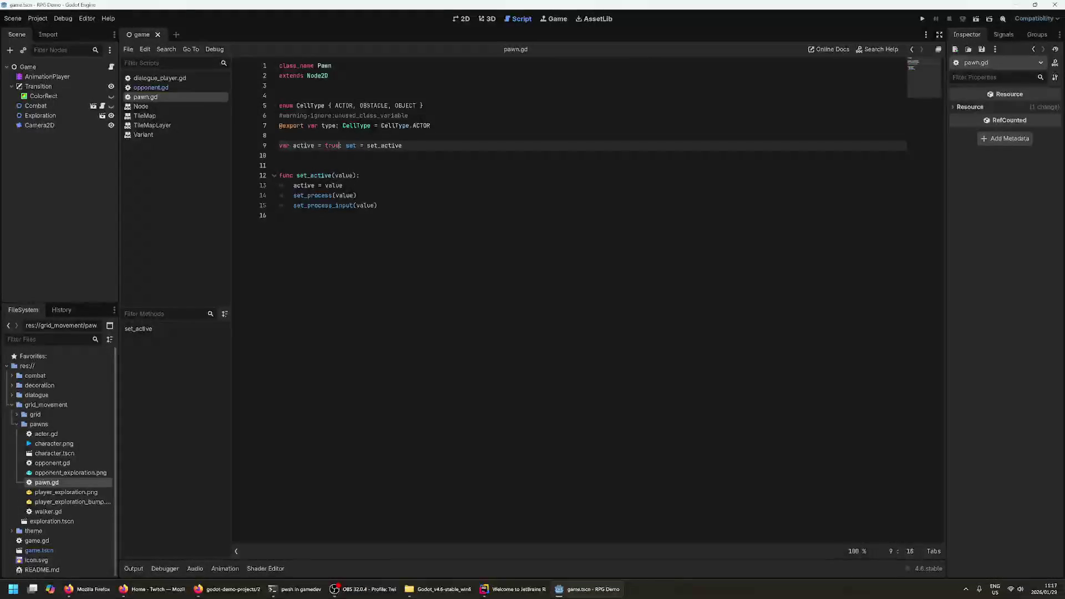
{"action": "key", "text": "shift+Home"}
{"action": "key", "text": "Down"}
{"action": "key", "text": "Up"}
{"action": "key", "text": "Down"}
{"action": "key", "text": "Down"}
{"action": "key", "text": "Up"}
{"action": "key", "text": "Up"}
{"action": "key", "text": "Down"}
{"action": "key", "text": "Up"}
{"action": "double_click", "coordinate": [385, 145]}
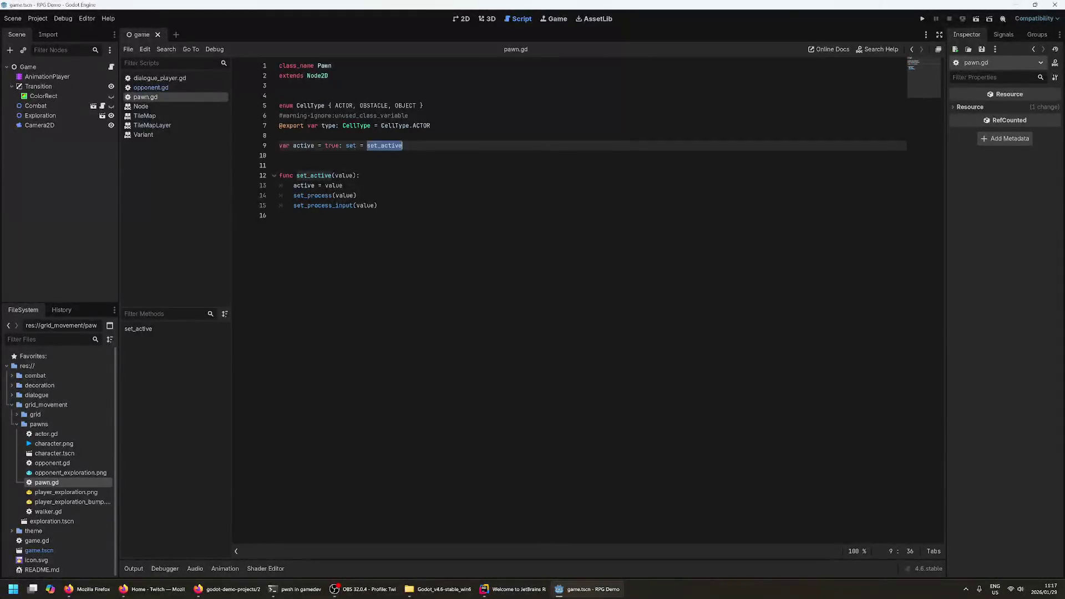
{"action": "key", "text": "Home"}
{"action": "key", "text": "shift+Down"}
{"action": "left_click", "coordinate": [380, 146]}
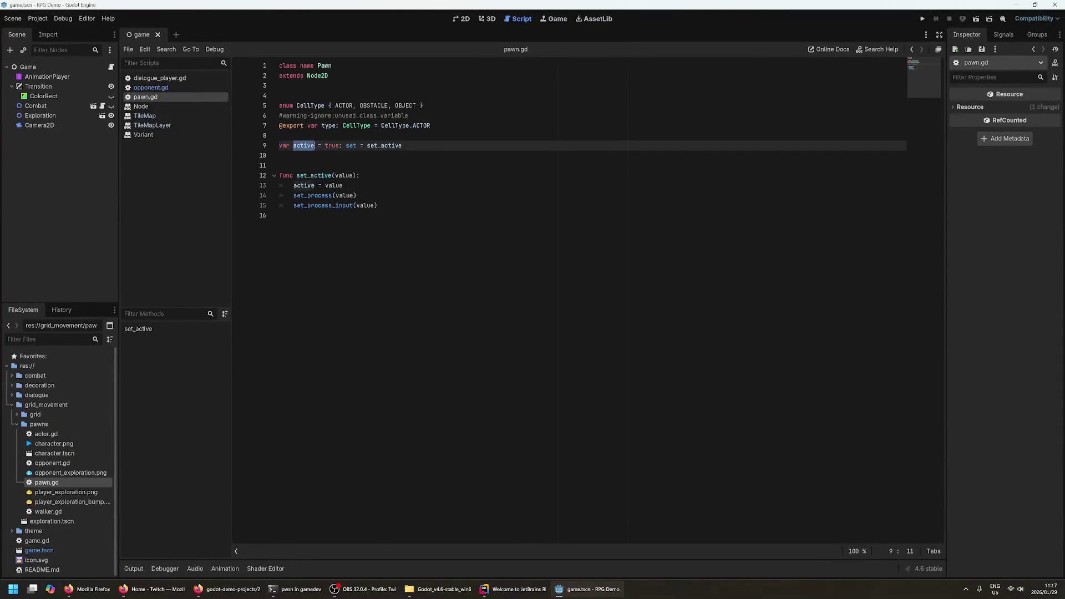
{"action": "left_click", "coordinate": [345, 145]}
- Append a get = get_active getter reference to the active declaration on line 9
{"action": "type", "text": "get ="}
{"action": "key", "text": "BackSpace"}
{"action": "key", "text": "BackSpace"}
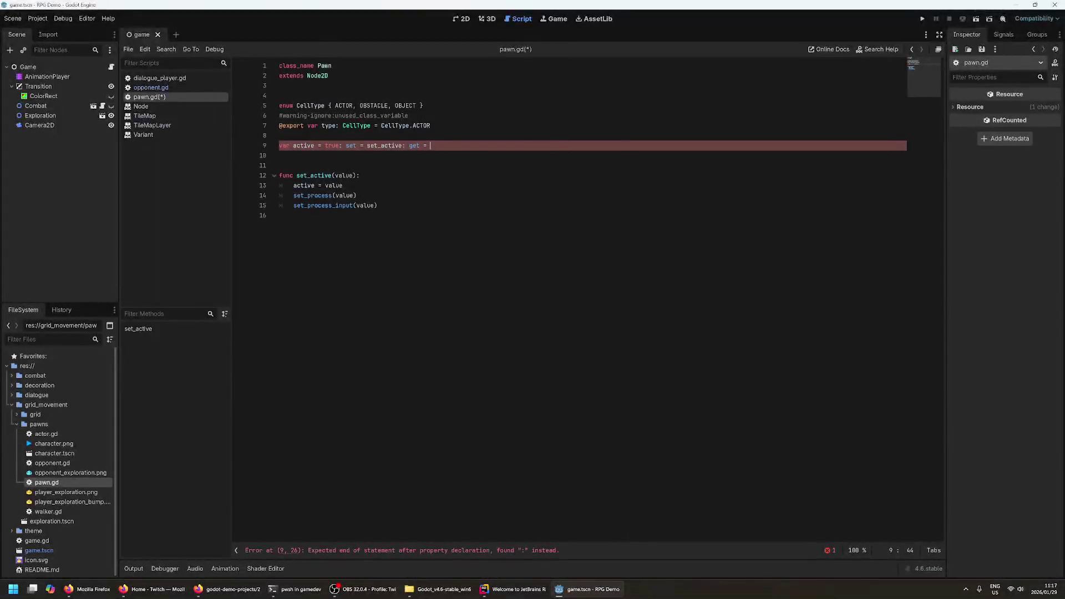
{"action": "type", "text": "et_ac"}
- Add a get_active() function below set_active whose body is 'return !active'
{"action": "key", "text": "Down"}
{"action": "key", "text": "Down"}
{"action": "key", "text": "Down"}
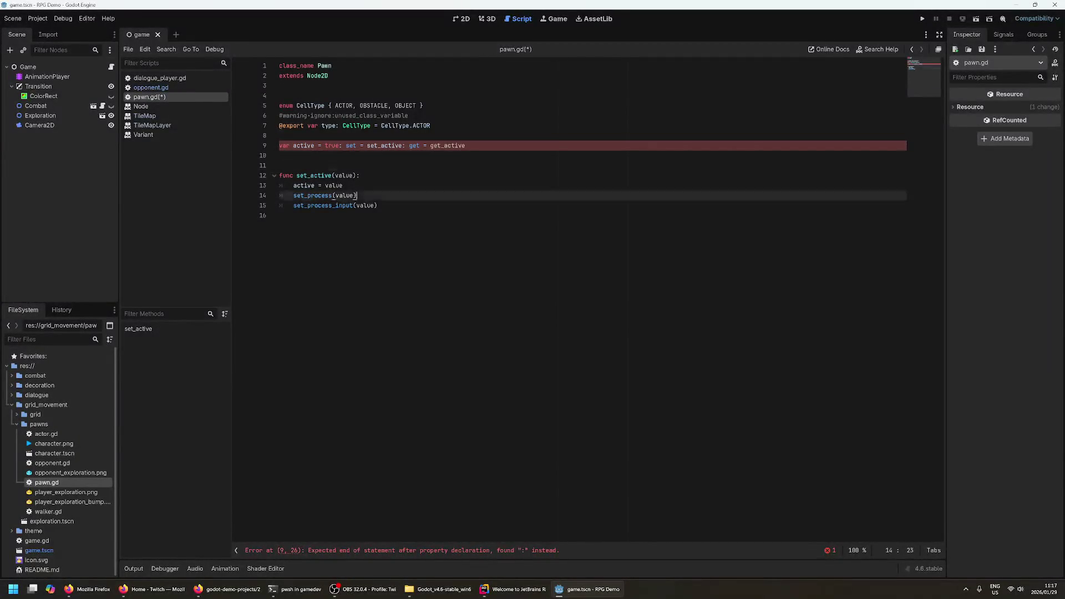
{"action": "key", "text": "Return"}
{"action": "type", "text": "func get_active()"}
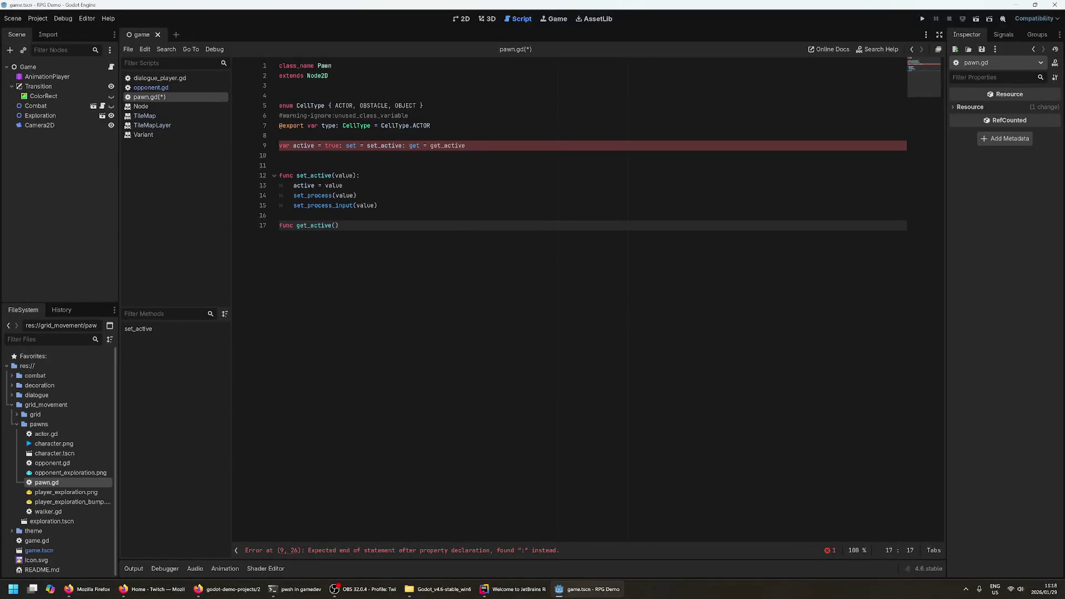
{"action": "type", "text": ":"}
{"action": "key", "text": "Return"}
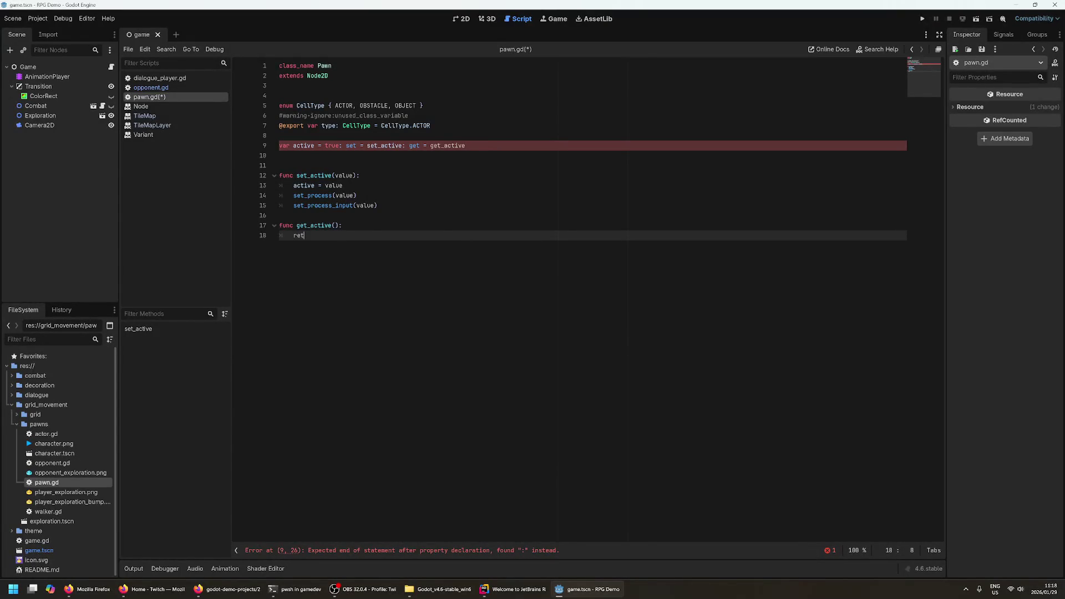
{"action": "type", "text": "urn active"}
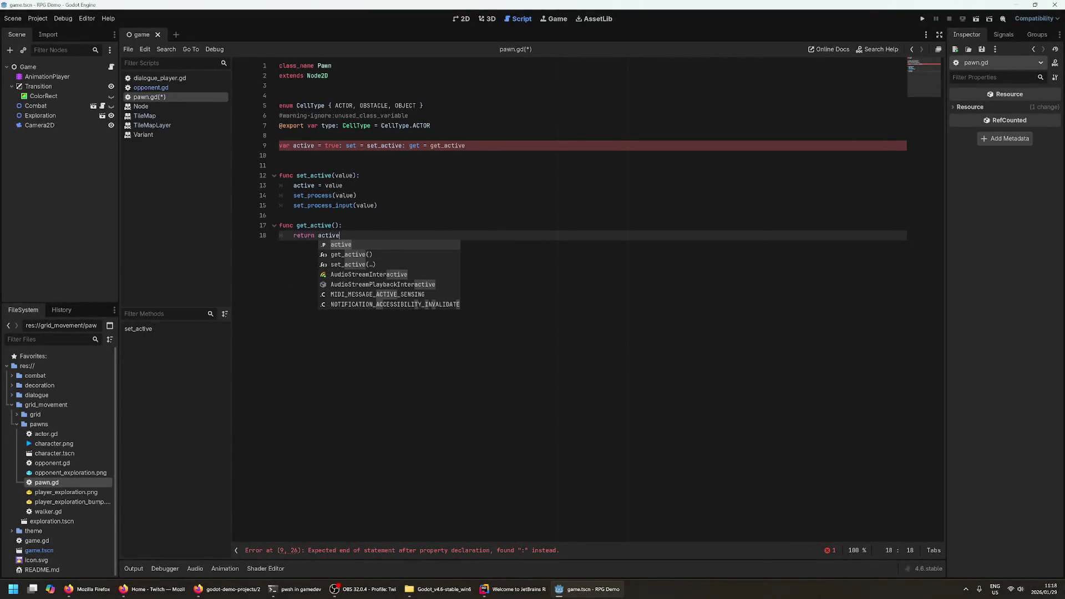
{"action": "key", "text": "Escape"}
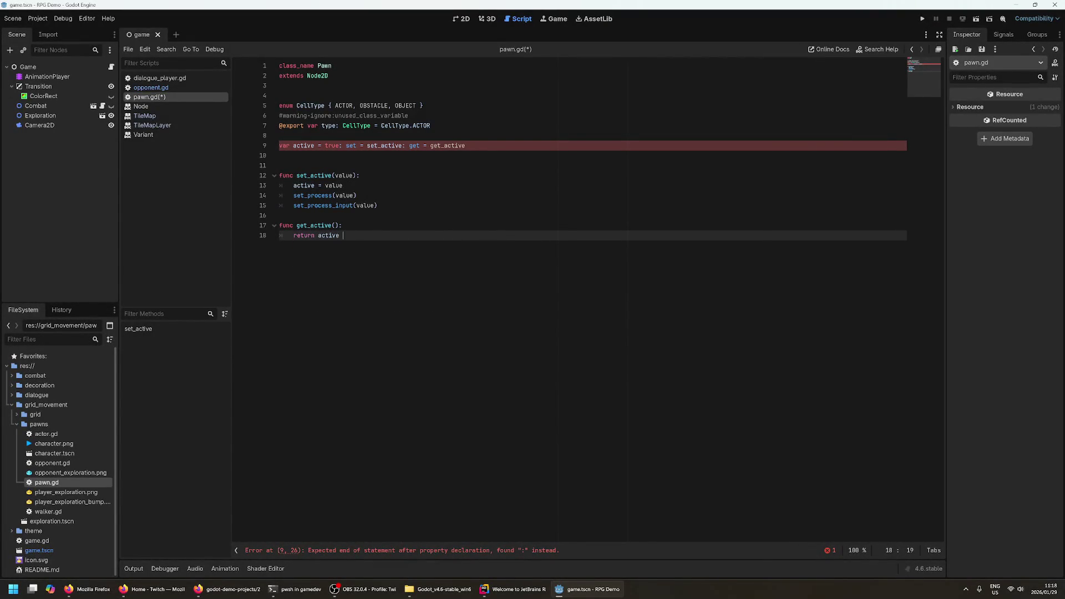
{"action": "key", "text": "BackSpace"}
{"action": "left_click", "coordinate": [321, 235]}
{"action": "type", "text": "!"}
{"action": "type", "text": "!"}
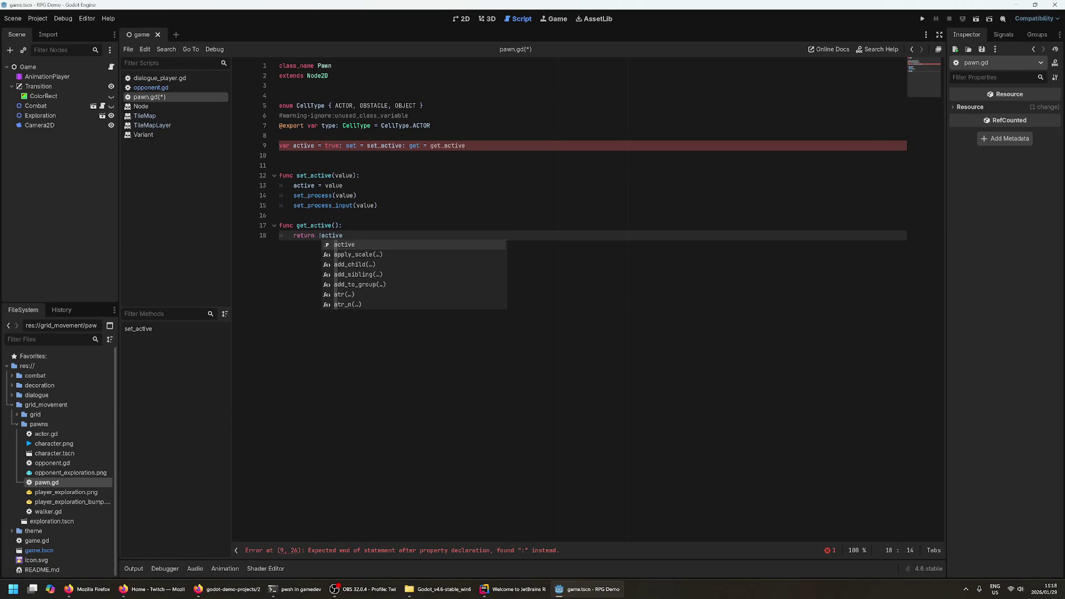
{"action": "key", "text": "Escape"}
{"action": "left_click", "coordinate": [342, 225]}
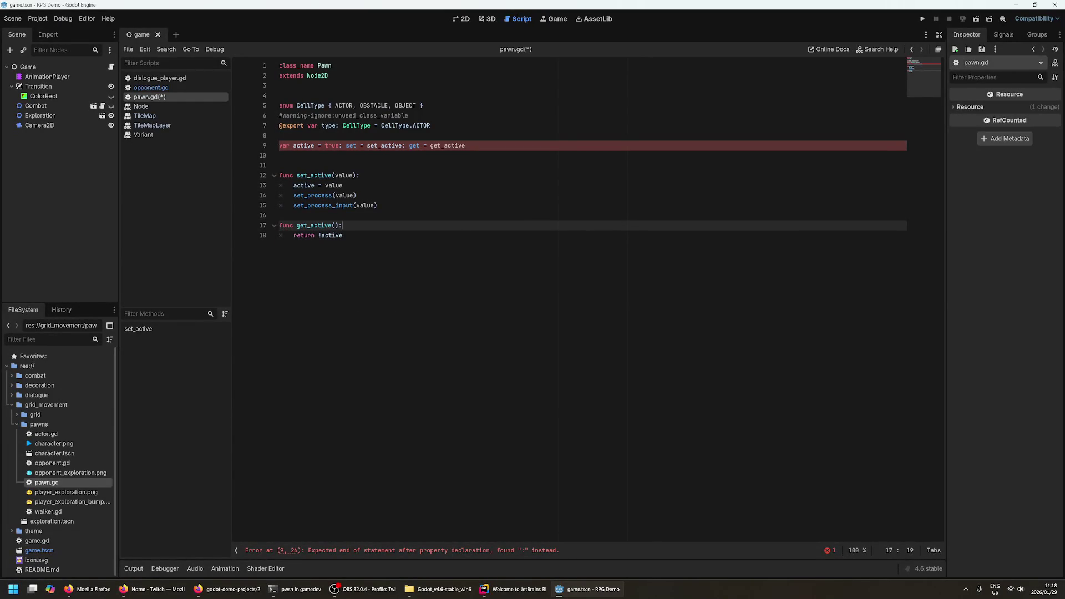
- Recheck line 9's getter reference and add an empty line after 'return !active'
{"action": "left_click", "coordinate": [452, 145]}
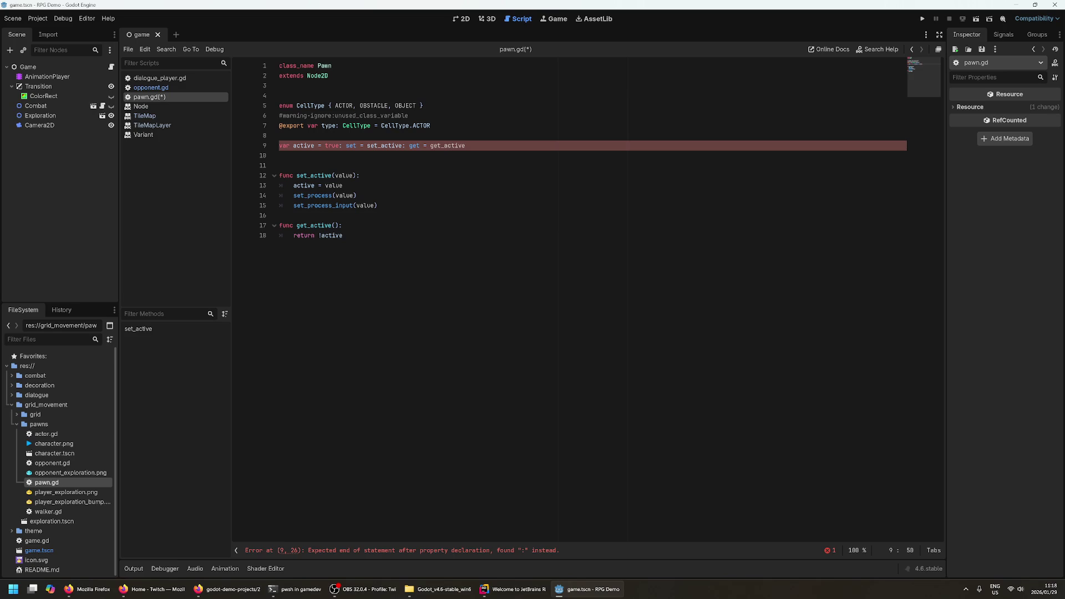
{"action": "left_click", "coordinate": [343, 145]}
{"action": "left_click", "coordinate": [377, 146]}
{"action": "left_click", "coordinate": [342, 236]}
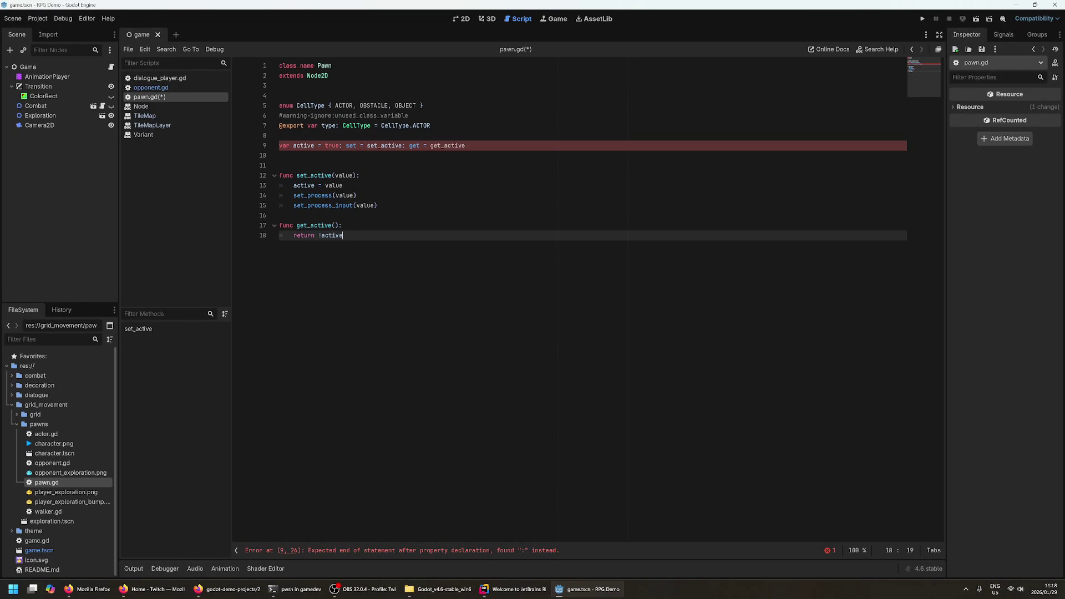
{"action": "key", "text": "Return"}
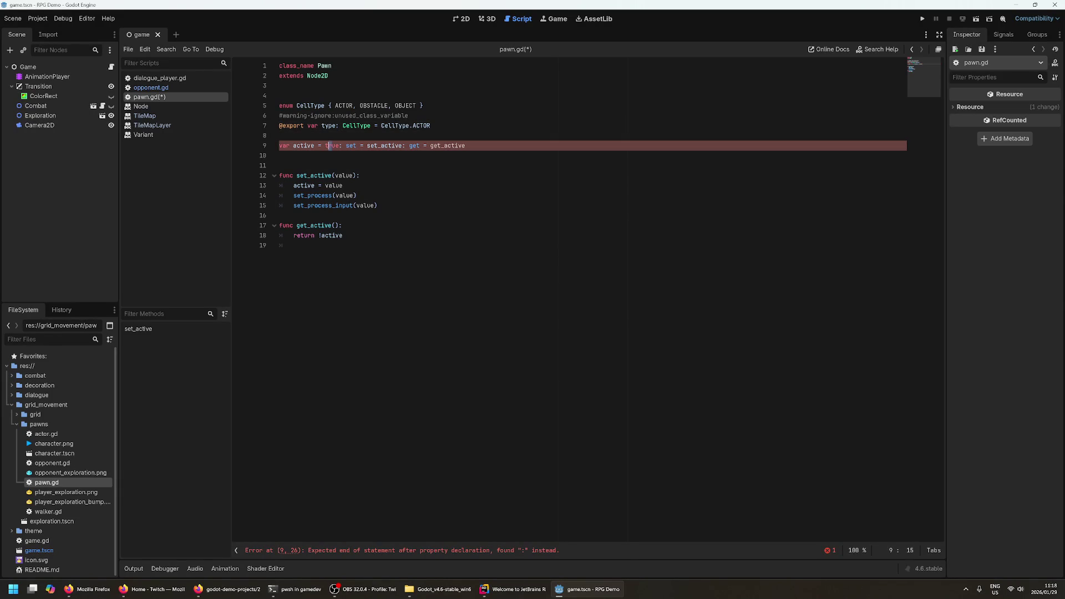
{"action": "left_click", "coordinate": [279, 165]}
- Select and delete the faulty getter syntax at the end of line 9
{"action": "scroll", "coordinate": [395, 186], "scroll_direction": "up", "scroll_amount": 5}
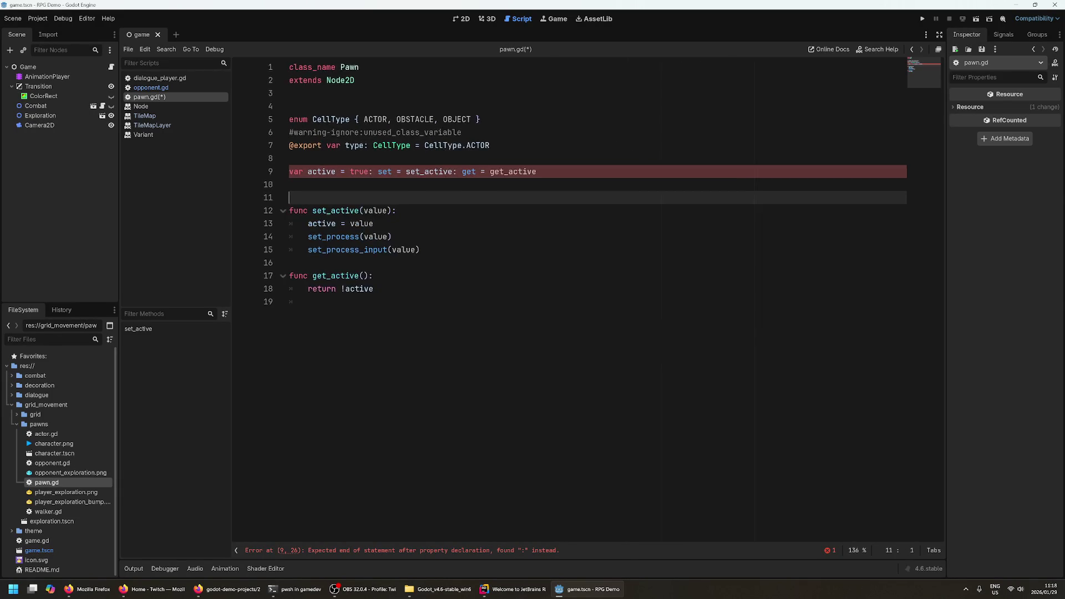
{"action": "left_click", "coordinate": [394, 186]}
{"action": "key", "text": "End"}
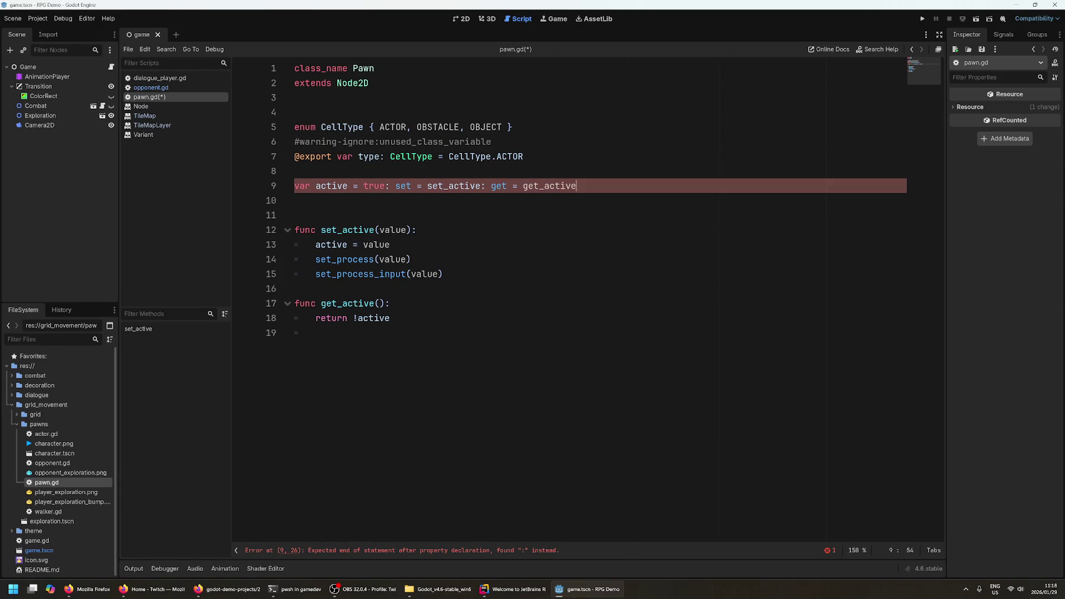
{"action": "double_click", "coordinate": [549, 186]}
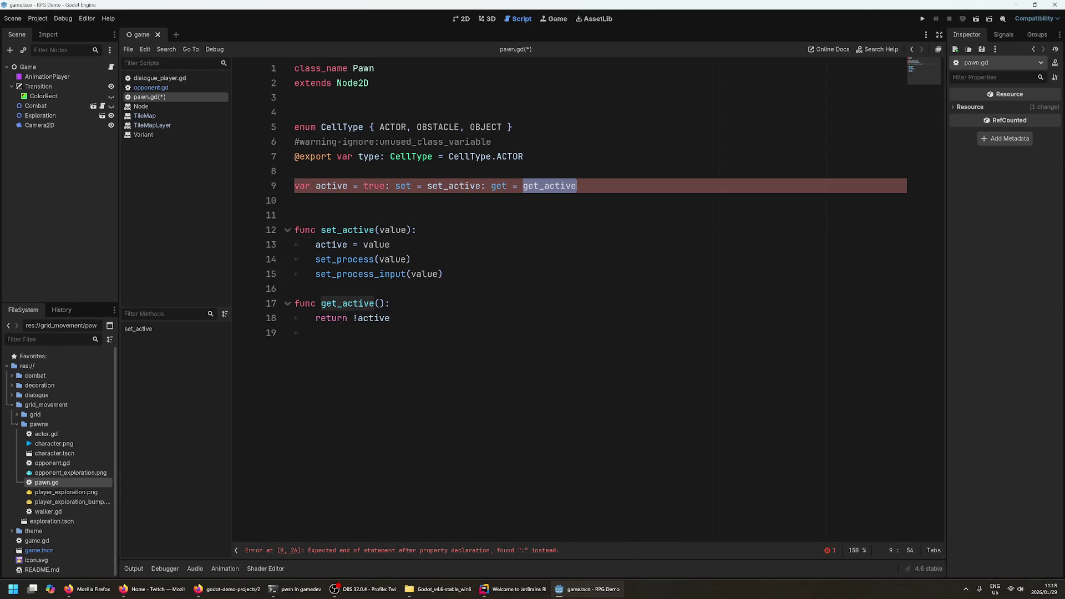
{"action": "left_click", "coordinate": [344, 303]}
{"action": "left_click", "coordinate": [320, 332]}
{"action": "left_click", "coordinate": [344, 304]}
{"action": "left_click", "coordinate": [320, 333]}
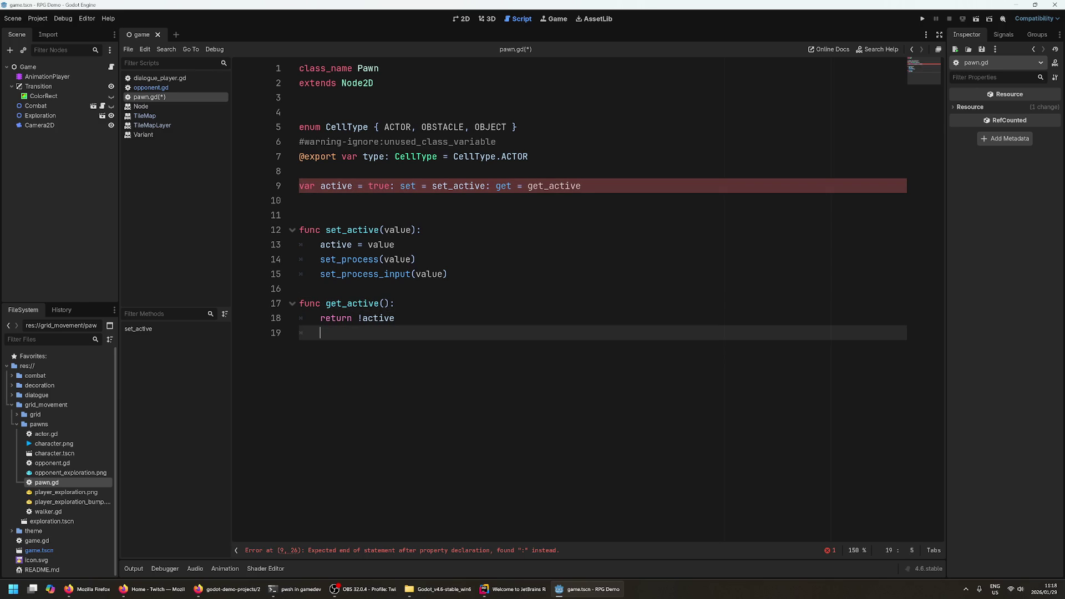
{"action": "left_click", "coordinate": [522, 186]}
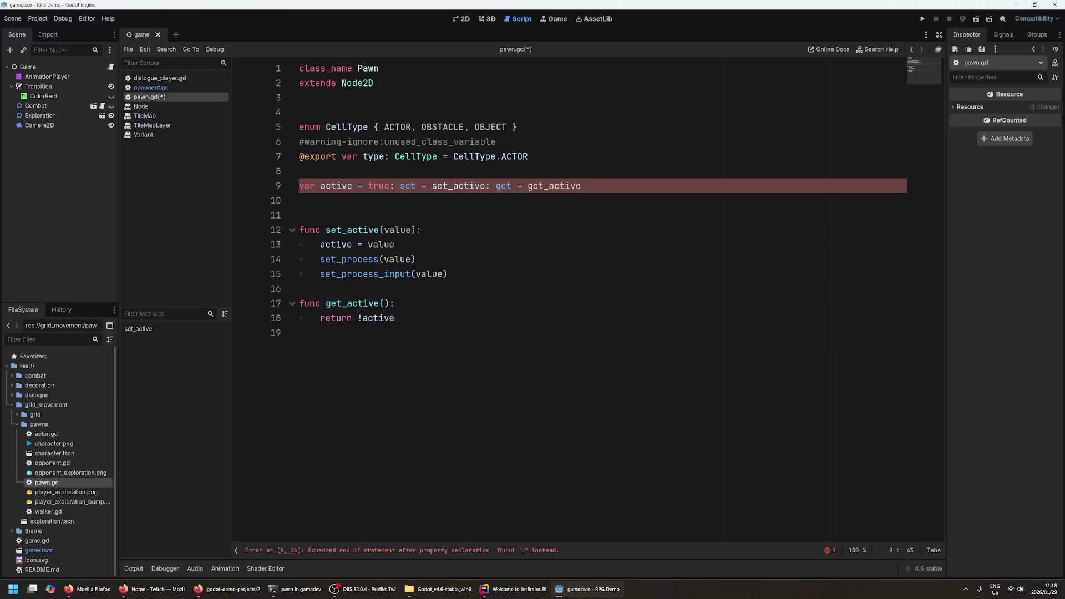
{"action": "left_click_drag", "start_coordinate": [485, 186], "coordinate": [581, 185]}
{"action": "key", "text": "BackSpace"}
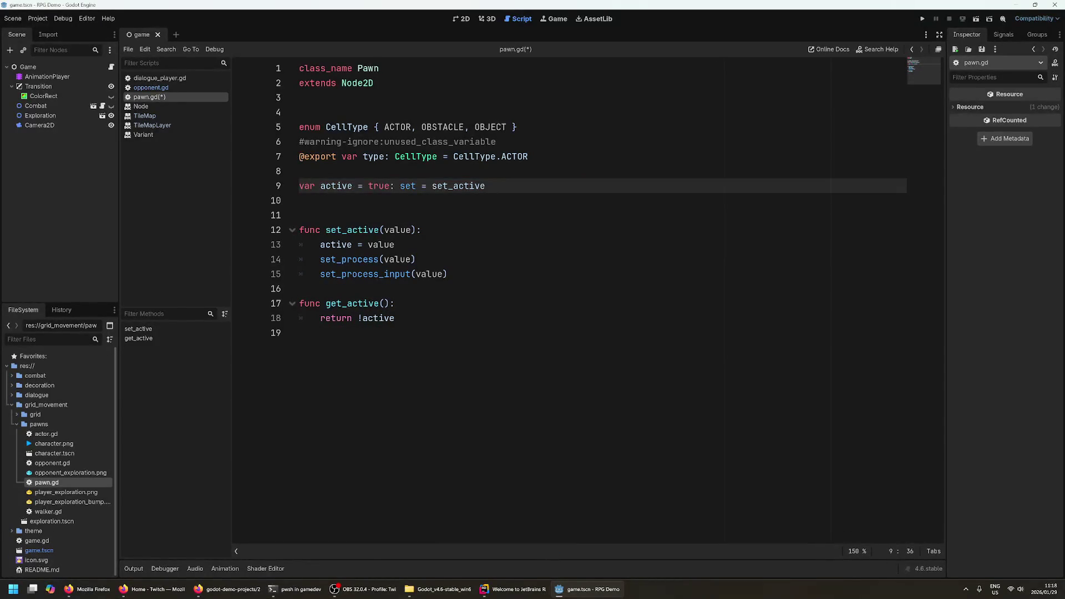
- Retype the getter as 'get = get_active' and save pawn.gd
{"action": "type", "text": ",get"}
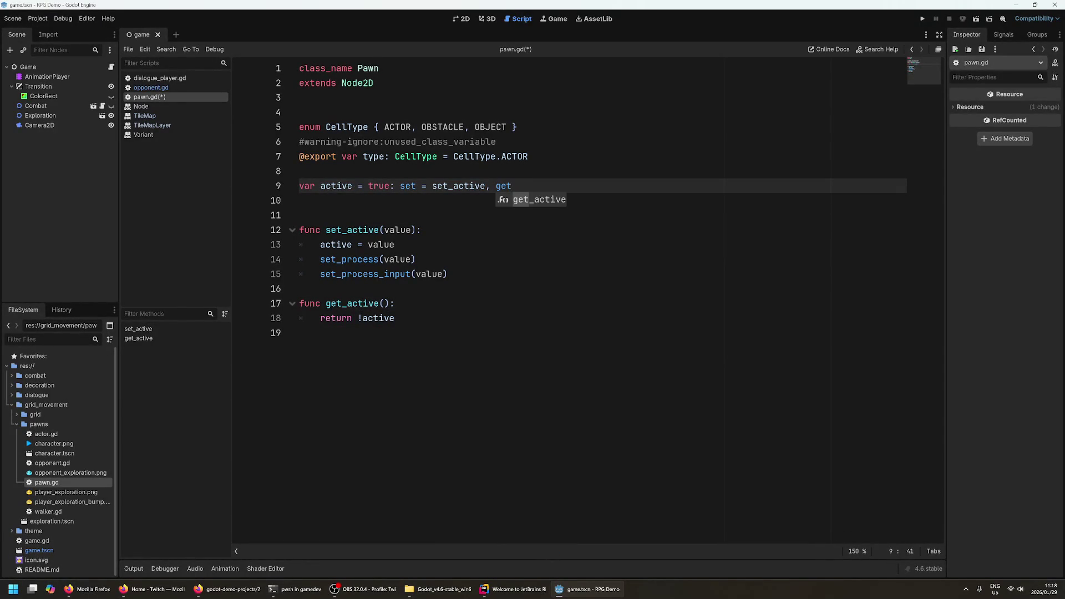
{"action": "key", "text": "Return"}
{"action": "key", "text": "ctrl+z"}
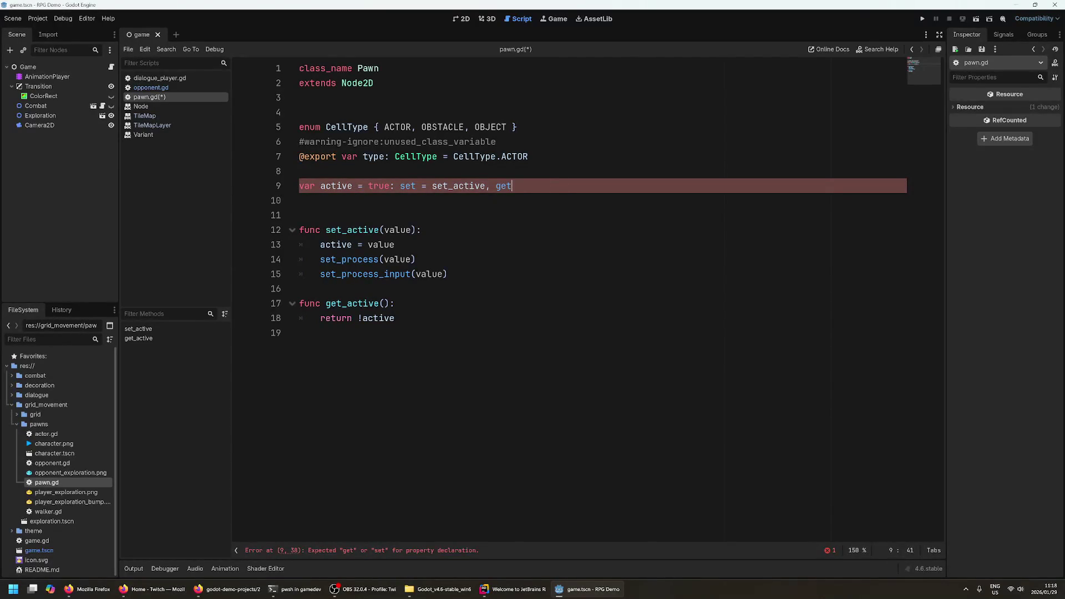
{"action": "type", "text": " ="}
{"action": "key", "text": "Return"}
{"action": "key", "text": "ctrl+s"}
{"action": "left_click", "coordinate": [300, 200]}
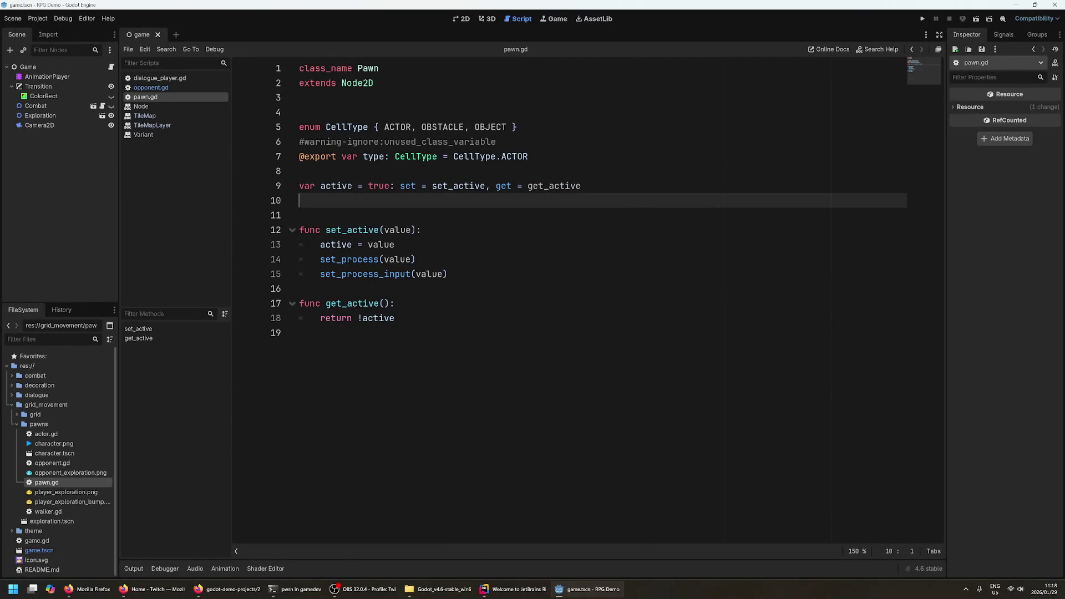
{"action": "key", "text": "ctrl+s"}
- Step the cursor through line 9 and the get_active and set_active functions to review them
{"action": "left_click", "coordinate": [333, 245]}
{"action": "left_click", "coordinate": [554, 186], "text": "ctrl"}
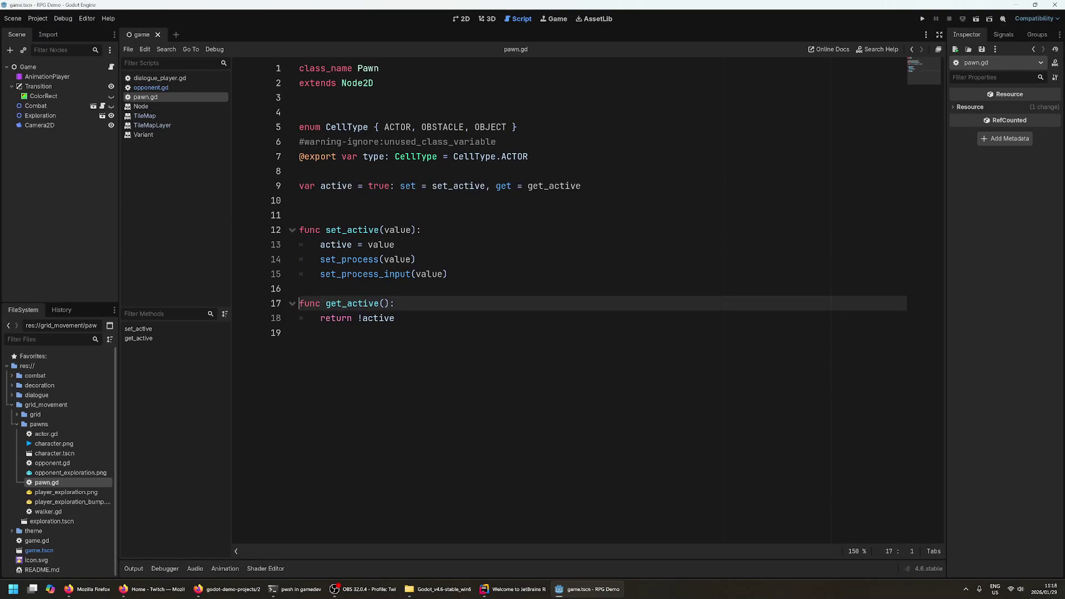
{"action": "left_click", "coordinate": [503, 186]}
{"action": "left_click", "coordinate": [432, 186]}
{"action": "left_click", "coordinate": [541, 186]}
{"action": "key", "text": "Down"}
{"action": "key", "text": "Down"}
{"action": "key", "text": "Down"}
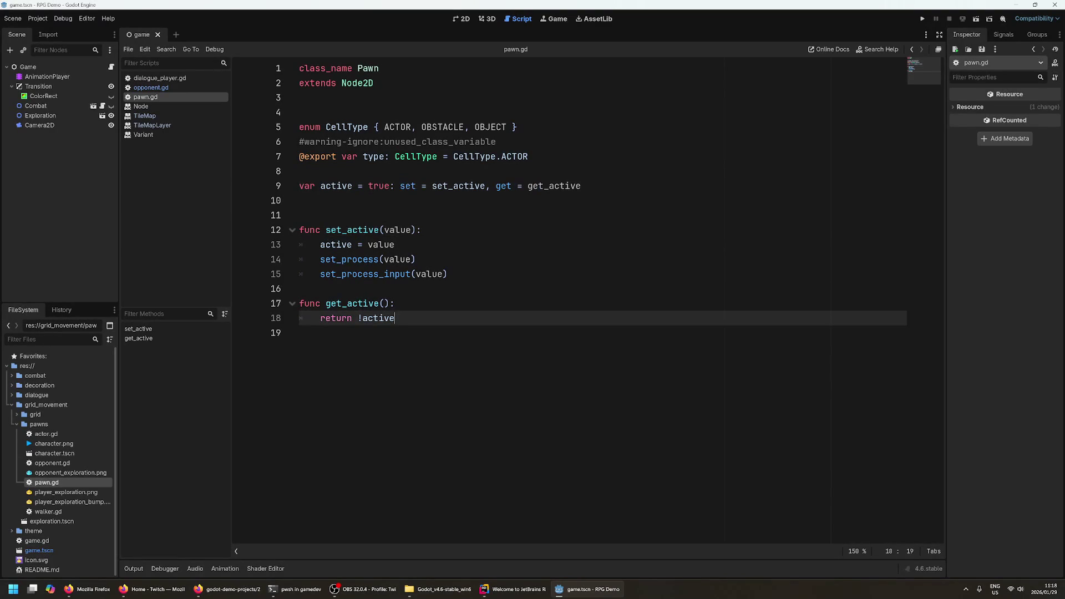
{"action": "key", "text": "Up"}
{"action": "key", "text": "Up"}
{"action": "key", "text": "Down"}
{"action": "key", "text": "Down"}
{"action": "key", "text": "Up"}
{"action": "key", "text": "Up"}
{"action": "key", "text": "Down"}
{"action": "key", "text": "Down"}
{"action": "key", "text": "Up"}
{"action": "key", "text": "Up"}
{"action": "key", "text": "Up"}
{"action": "key", "text": "Down"}
{"action": "key", "text": "Down"}
{"action": "key", "text": "Down"}
{"action": "key", "text": "Up"}
{"action": "key", "text": "Up"}
{"action": "key", "text": "Up"}
{"action": "key", "text": "Down"}
{"action": "key", "text": "Down"}
{"action": "key", "text": "Down"}
{"action": "key", "text": "Up"}
{"action": "key", "text": "Up"}
{"action": "key", "text": "Up"}
{"action": "key", "text": "Down"}
{"action": "key", "text": "Down"}
{"action": "key", "text": "Down"}
{"action": "key", "text": "Up"}
{"action": "key", "text": "End"}
{"action": "key", "text": "Up"}
{"action": "key", "text": "Up"}
{"action": "key", "text": "Down"}
{"action": "key", "text": "Down"}
{"action": "key", "text": "Up"}
{"action": "key", "text": "Up"}
{"action": "key", "text": "Down"}
{"action": "key", "text": "Down"}
{"action": "key", "text": "Down"}
{"action": "key", "text": "Up"}
{"action": "key", "text": "Up"}
{"action": "key", "text": "Up"}
{"action": "key", "text": "Down"}
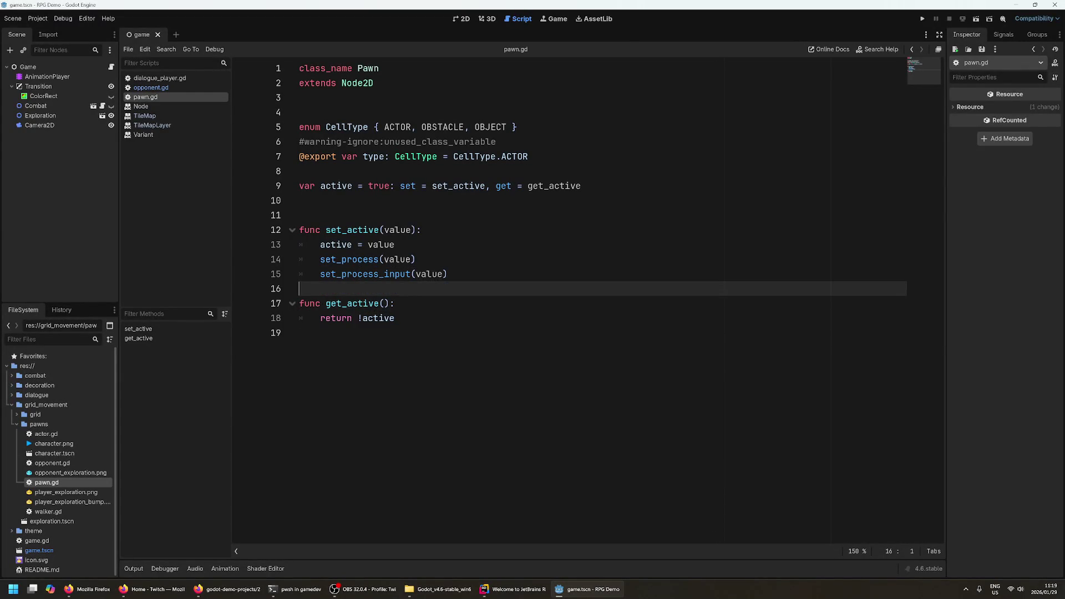
{"action": "key", "text": "Down"}
{"action": "key", "text": "Down"}
{"action": "key", "text": "Down"}
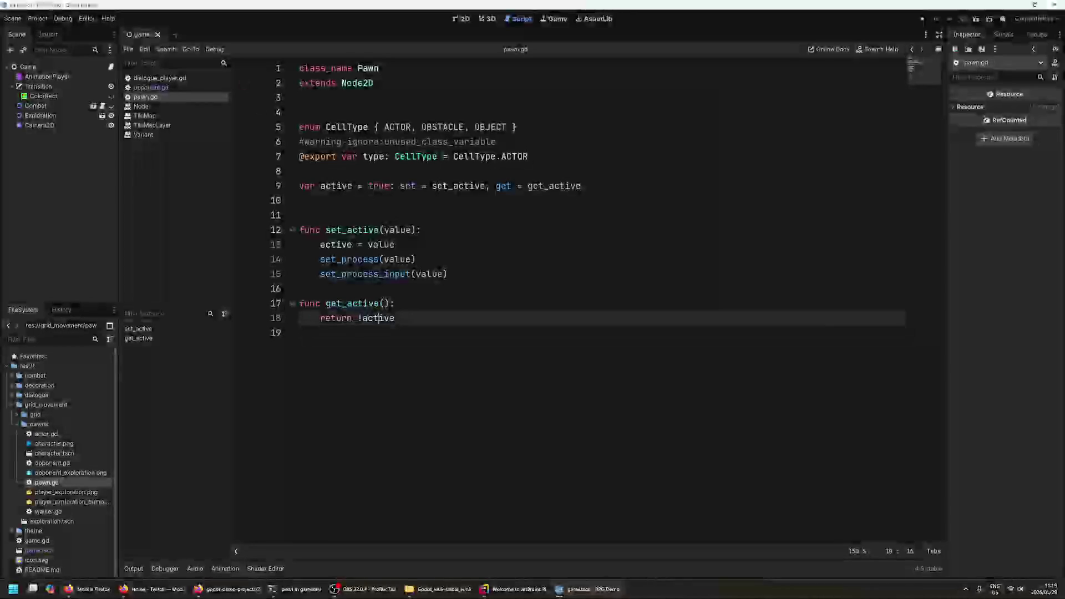
- Expand combat/background in FileSystem, select turn_queue.gd, and open the Variant class docs
{"action": "left_click", "coordinate": [516, 589]}
{"action": "left_click", "coordinate": [161, 254]}
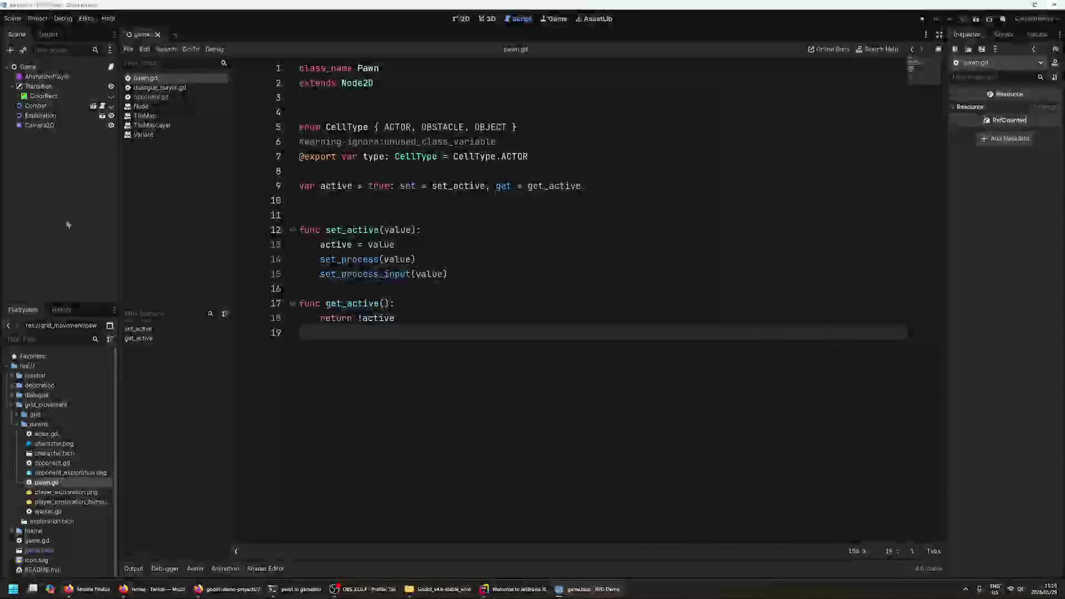
{"action": "double_click", "coordinate": [16, 377]}
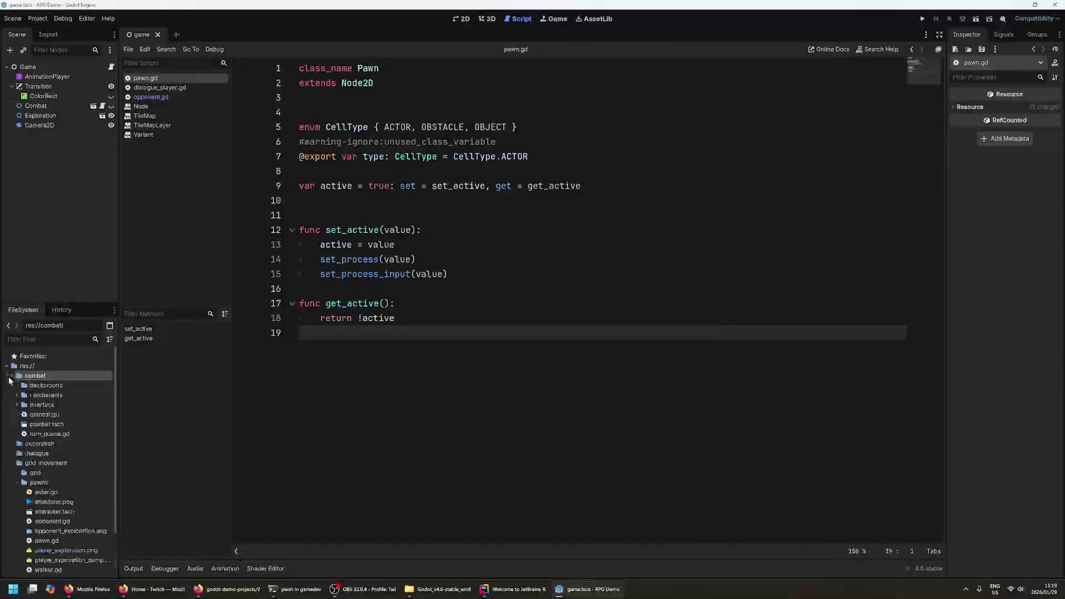
{"action": "left_click", "coordinate": [16, 385]}
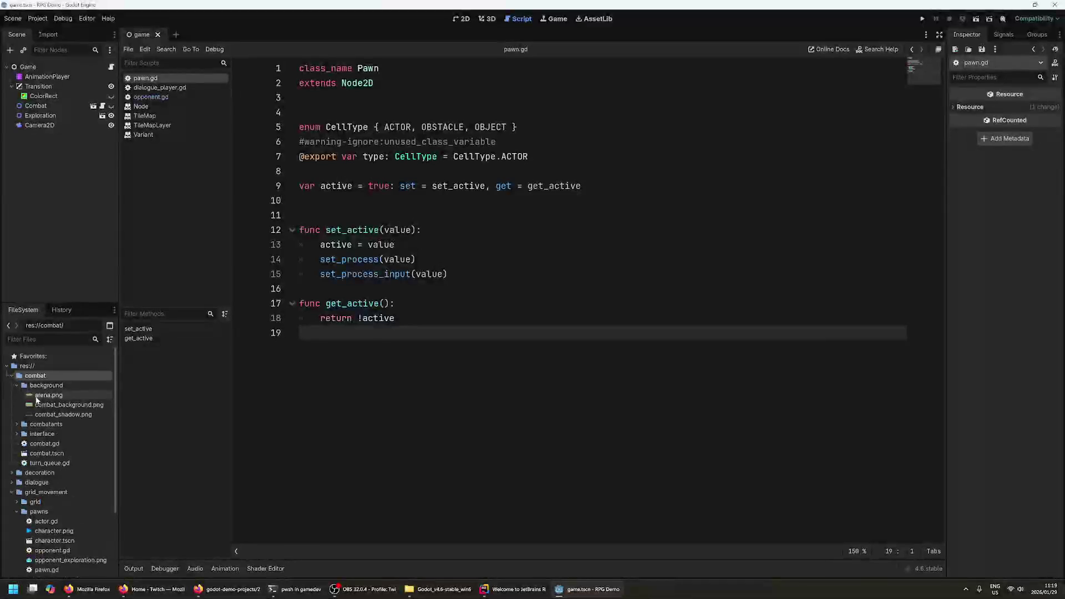
{"action": "left_click", "coordinate": [78, 397]}
{"action": "scroll", "coordinate": [67, 407], "scroll_direction": "down", "scroll_amount": 2}
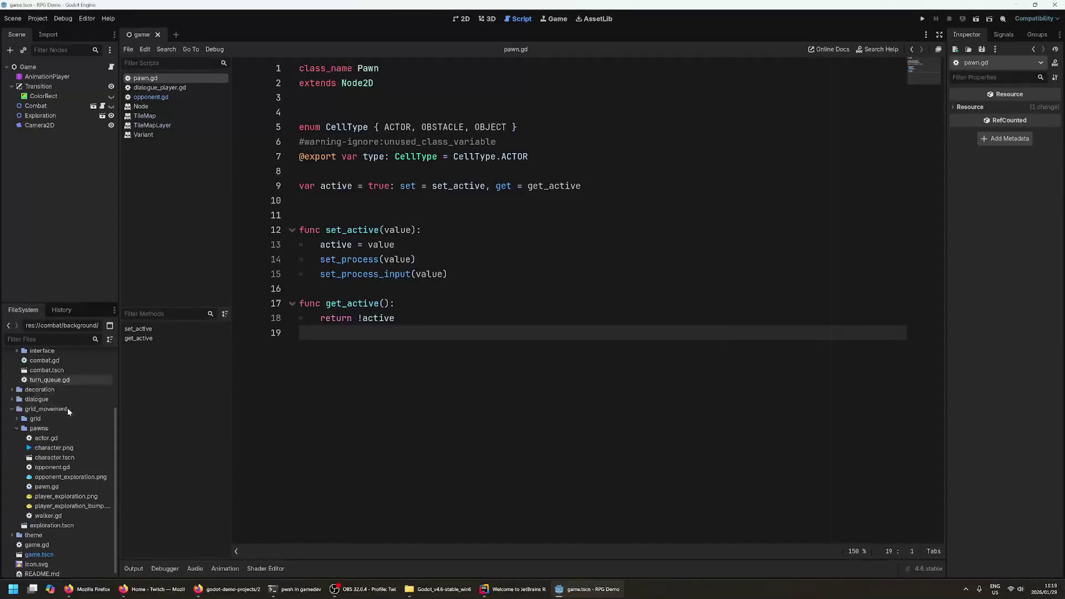
{"action": "left_click", "coordinate": [111, 407]}
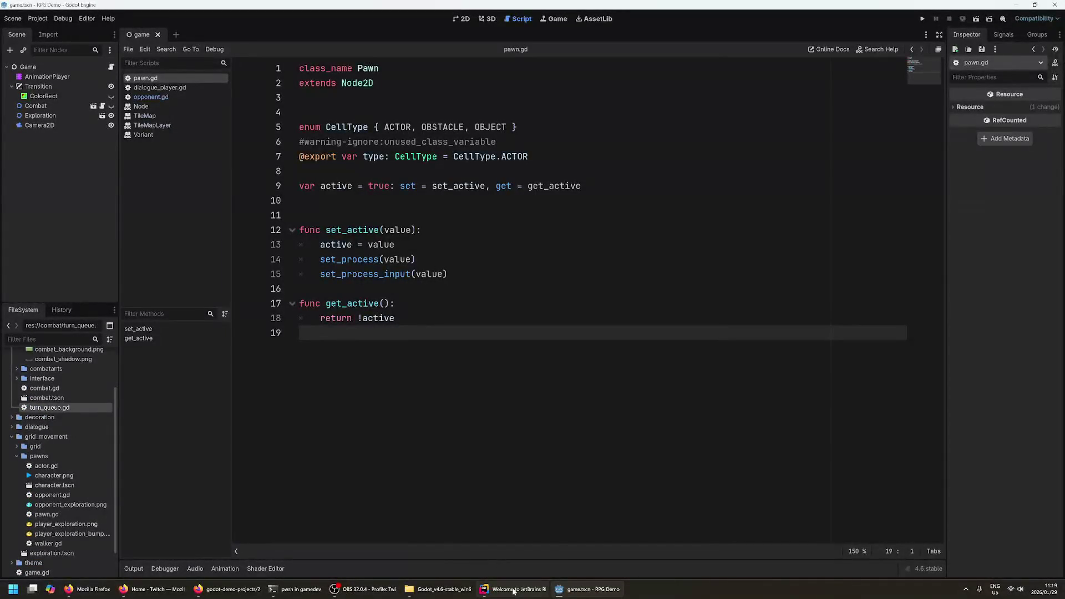
{"action": "mouse_move", "coordinate": [502, 589]}
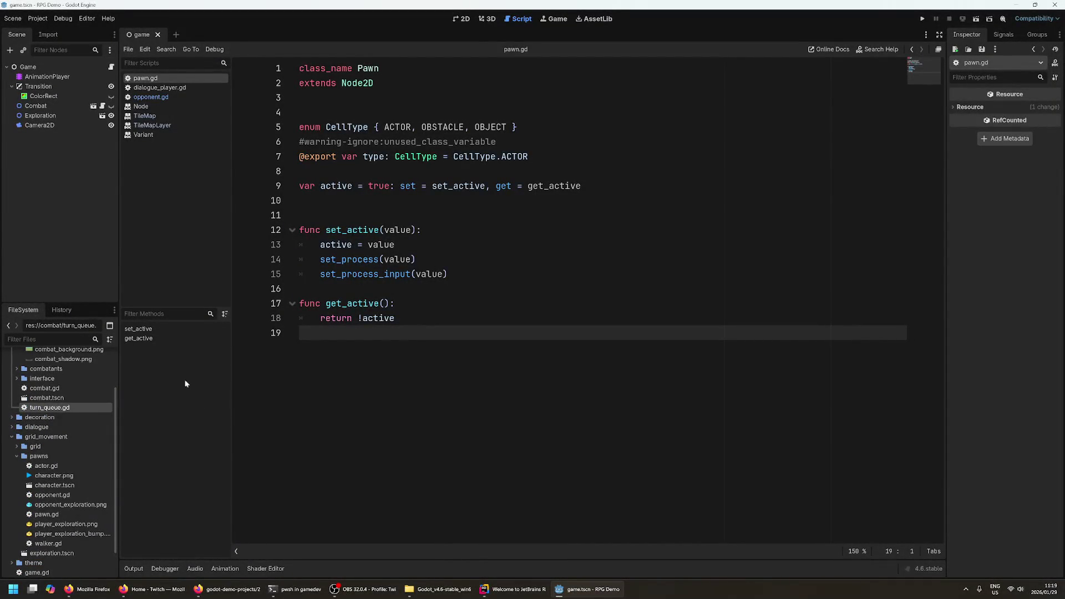
{"action": "left_click", "coordinate": [166, 136]}
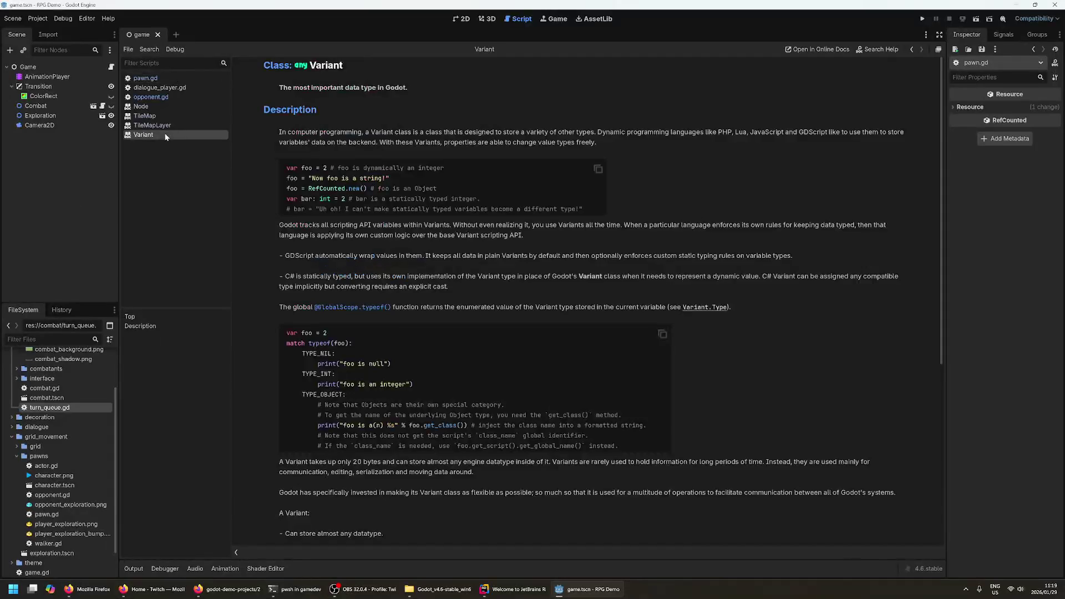
- View the TileMapLayer docs, then select the Game root node in the 2D view
{"action": "left_click", "coordinate": [161, 126]}
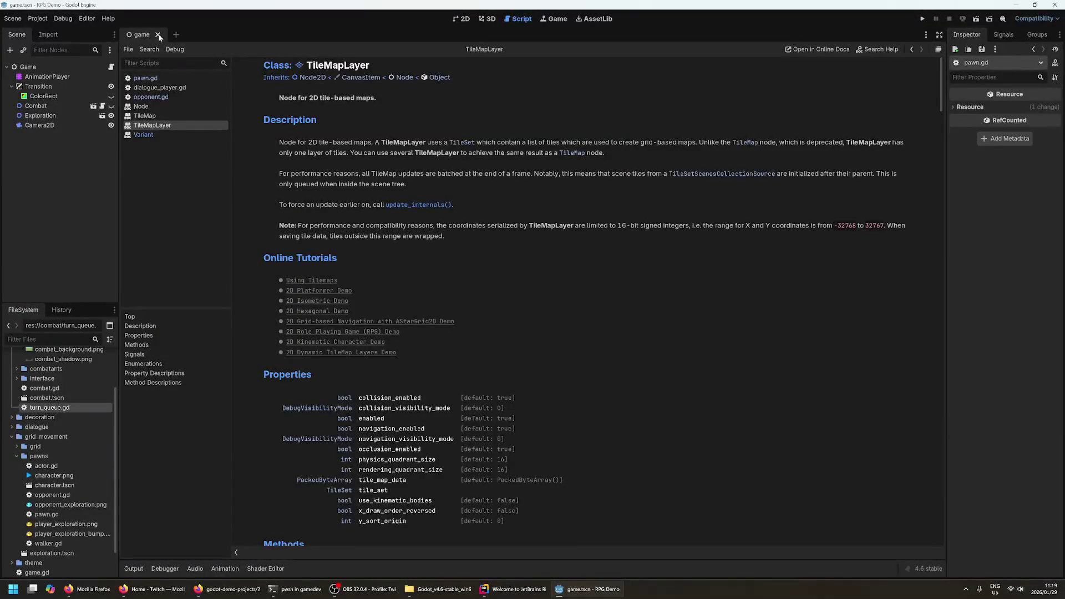
{"action": "left_click", "coordinate": [52, 68]}
{"action": "left_click", "coordinate": [464, 19]}
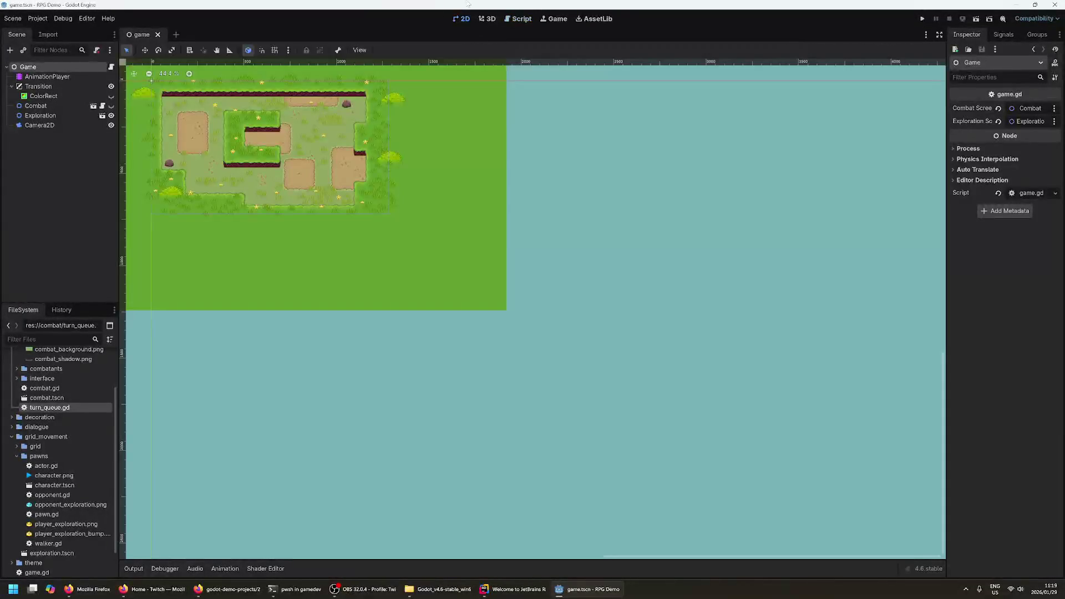
{"action": "scroll", "coordinate": [296, 138], "scroll_direction": "up", "scroll_amount": 10}
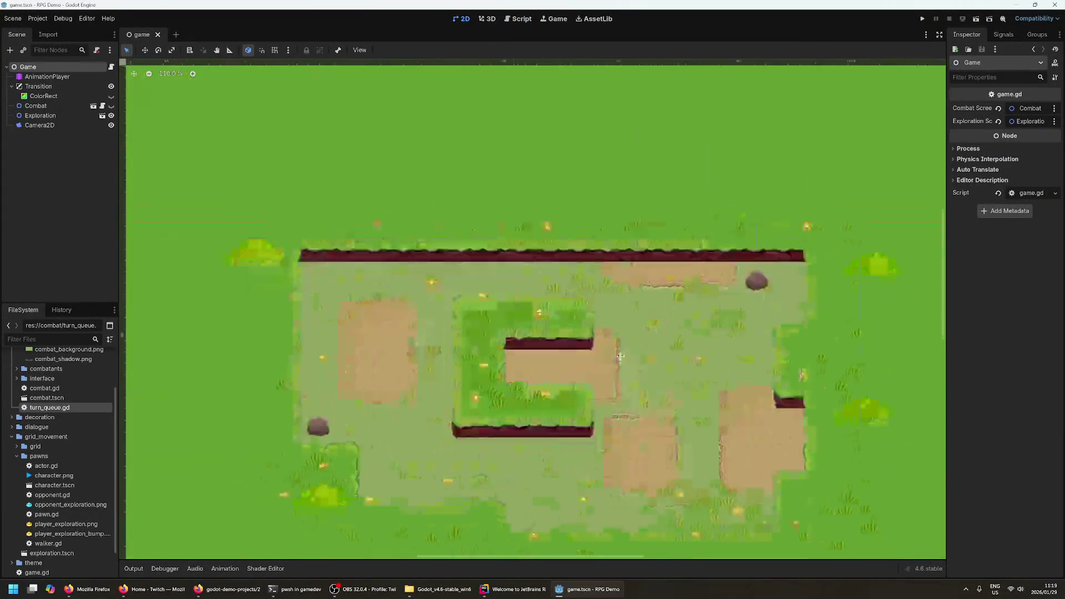
{"action": "scroll", "coordinate": [474, 247], "scroll_direction": "down", "scroll_amount": 1}
{"action": "scroll", "coordinate": [475, 247], "scroll_direction": "left", "scroll_amount": 2}
- Nudge the Exploration map slightly right and down, then open Exploration in its own tab
{"action": "left_click", "coordinate": [475, 247]}
{"action": "left_click", "coordinate": [192, 235]}
{"action": "left_click_drag", "start_coordinate": [342, 224], "coordinate": [372, 231]}
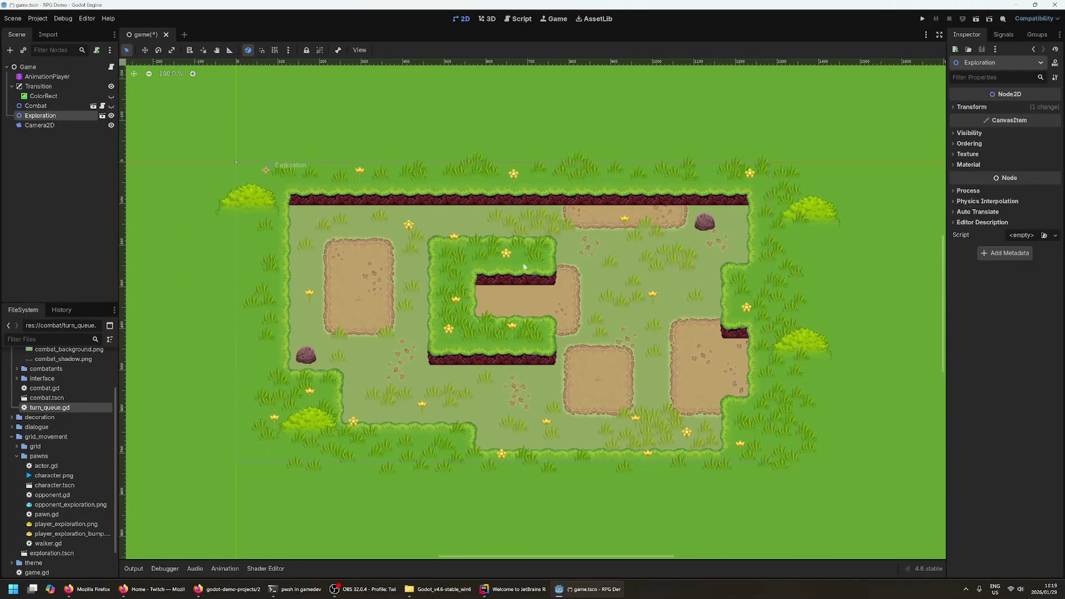
{"action": "left_click", "coordinate": [215, 258]}
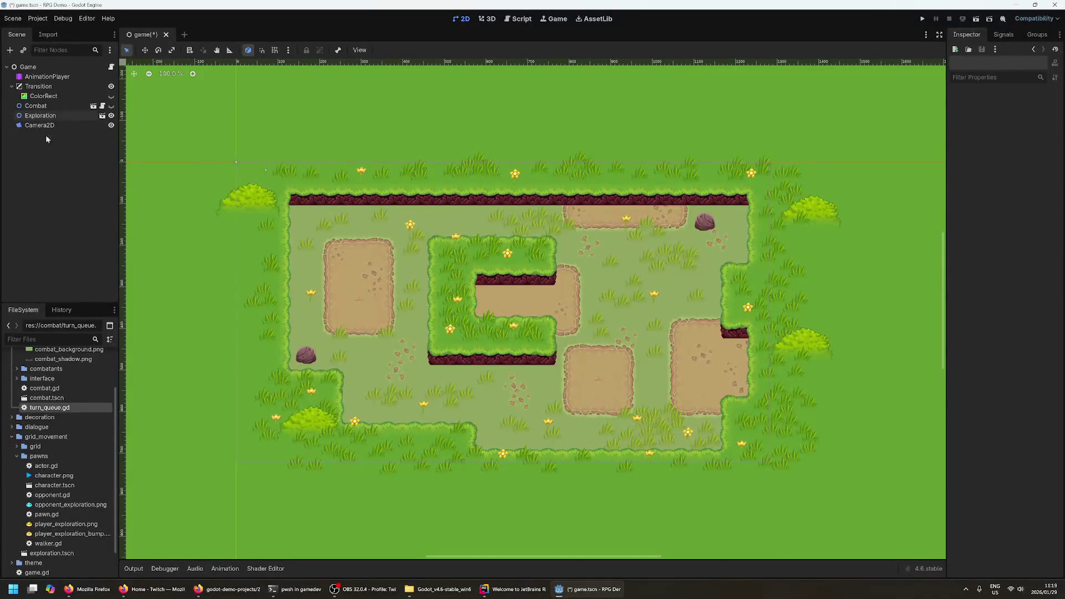
{"action": "left_click", "coordinate": [102, 116]}
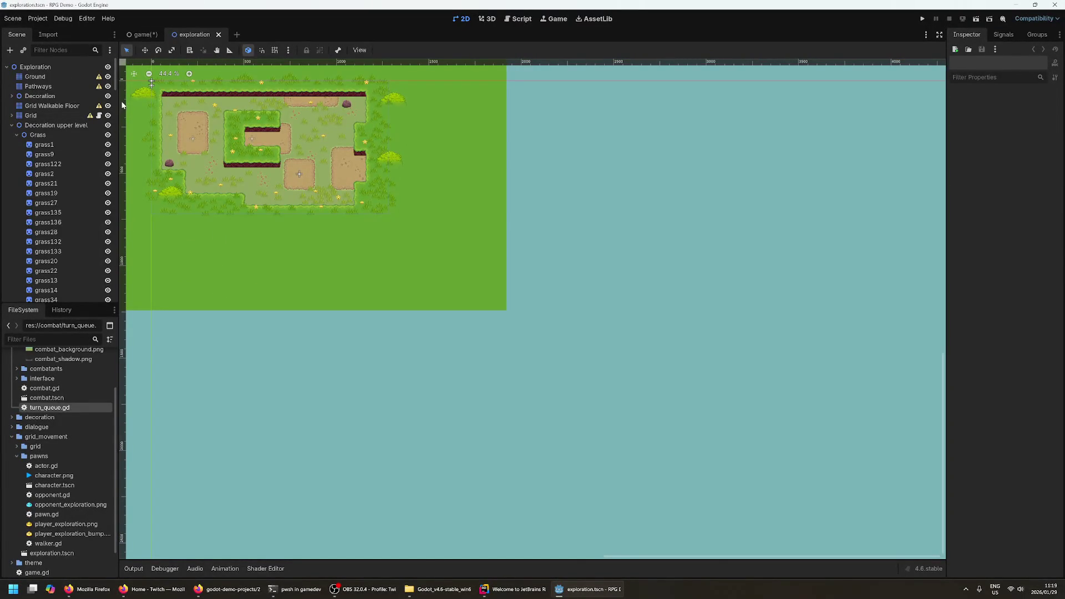
- Widen the Scene dock and toggle the Decoration upper level layer's visibility, leaving it hidden
{"action": "left_click_drag", "start_coordinate": [119, 106], "coordinate": [158, 105]}
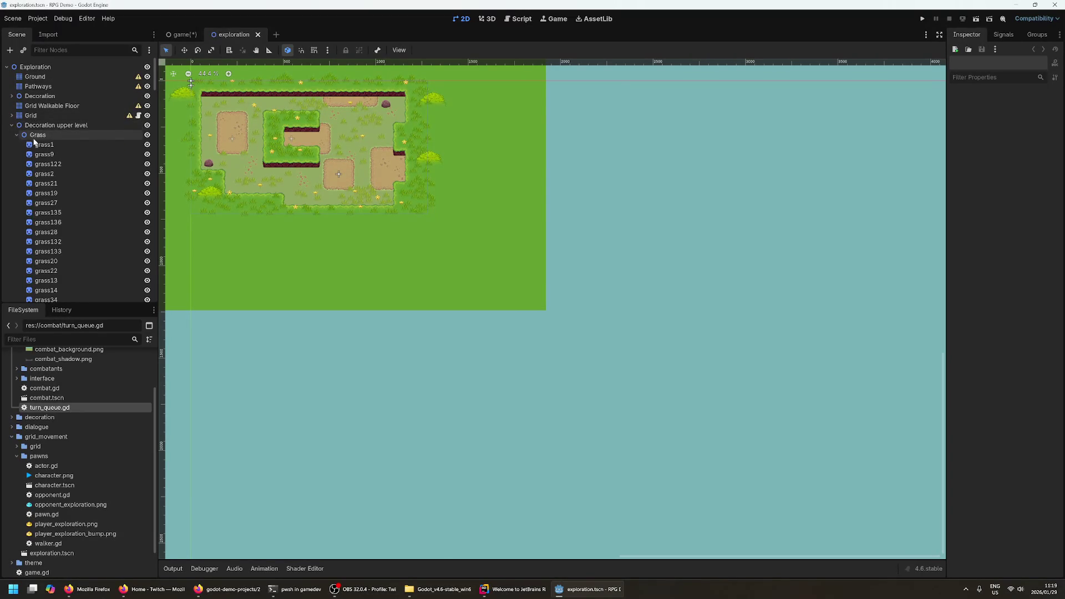
{"action": "left_click", "coordinate": [146, 126]}
{"action": "left_click", "coordinate": [147, 125]}
{"action": "left_click", "coordinate": [147, 126]}
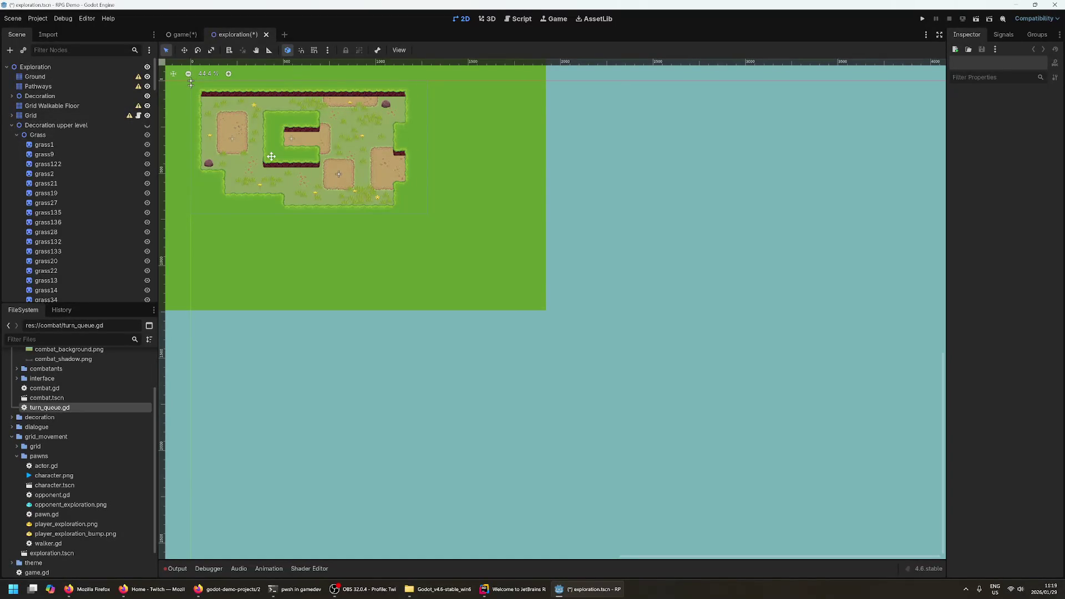
{"action": "left_click", "coordinate": [147, 127]}
{"action": "left_click", "coordinate": [148, 128]}
{"action": "left_click", "coordinate": [147, 127]}
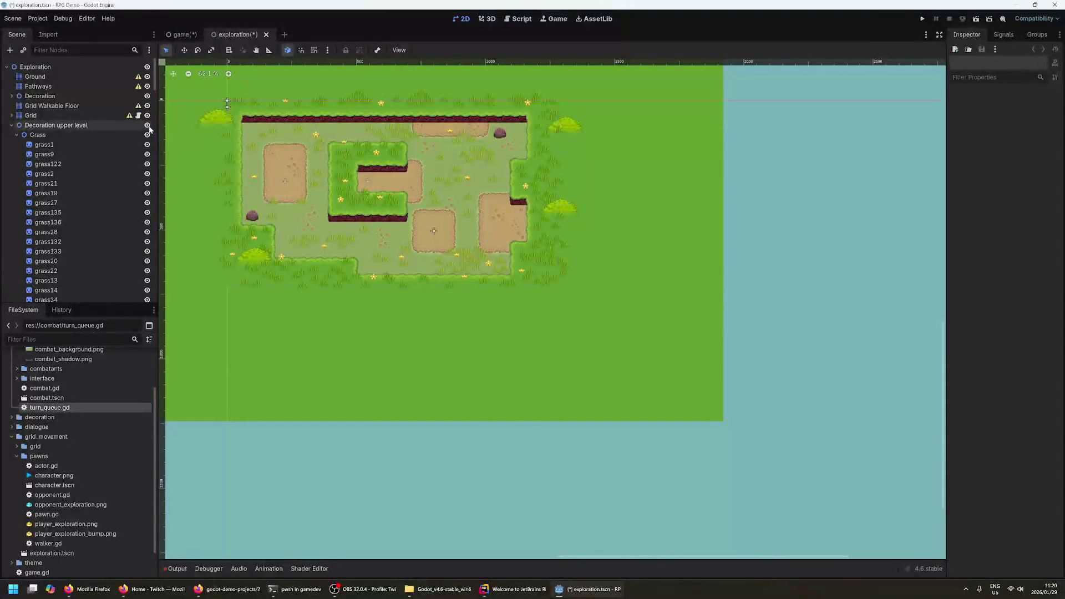
{"action": "left_click", "coordinate": [148, 127]}
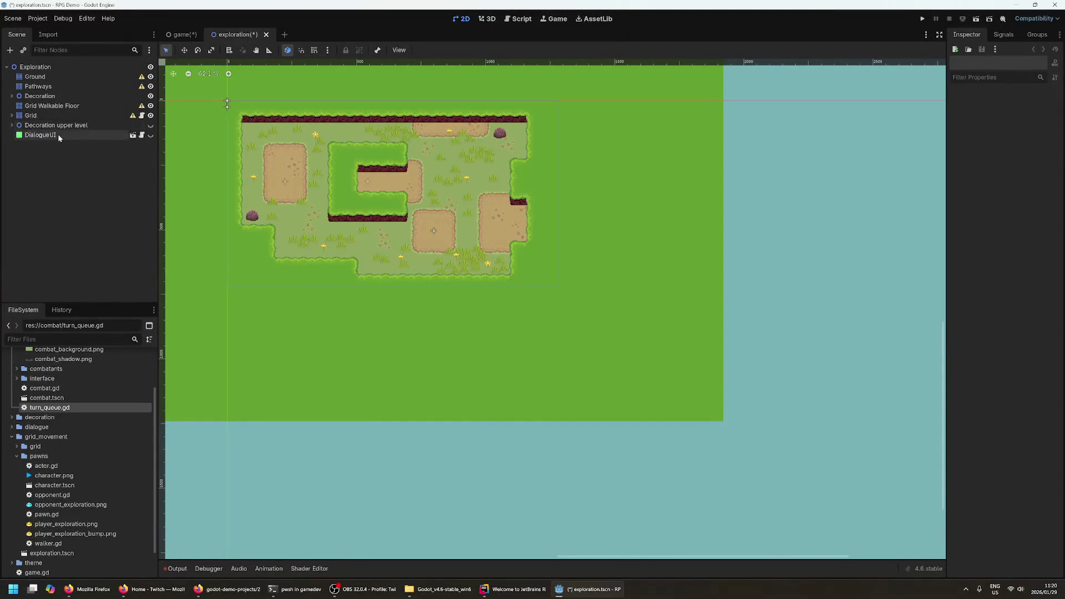
- Collapse Grass, hide the Decoration and Decoration upper level layers, and run the project with F5
{"action": "left_click", "coordinate": [19, 127]}
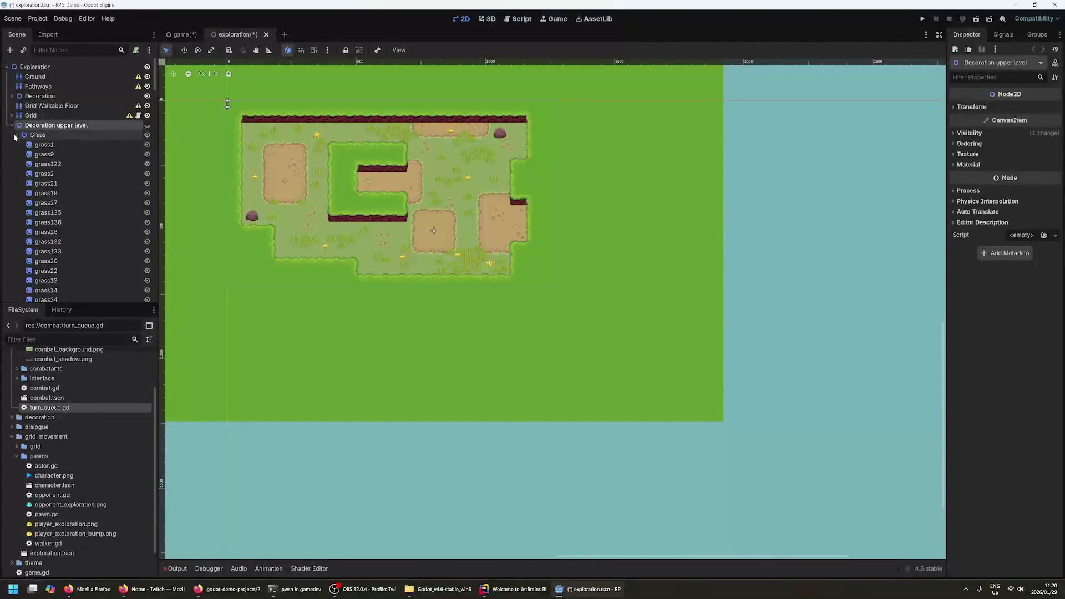
{"action": "left_click", "coordinate": [17, 135]}
{"action": "key", "text": "f"}
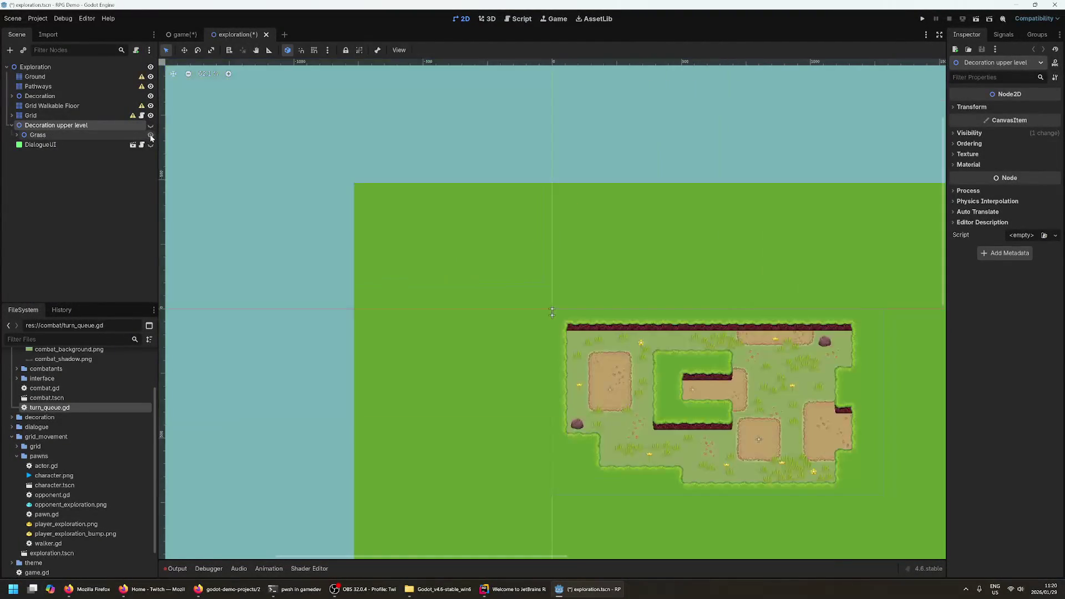
{"action": "left_click", "coordinate": [150, 134]}
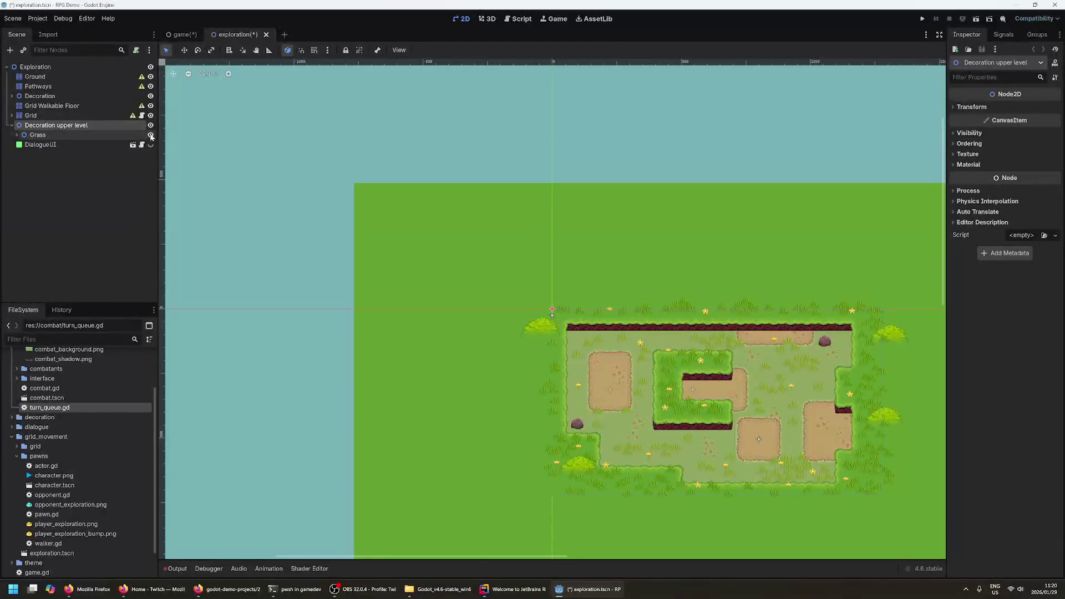
{"action": "left_click", "coordinate": [150, 96]}
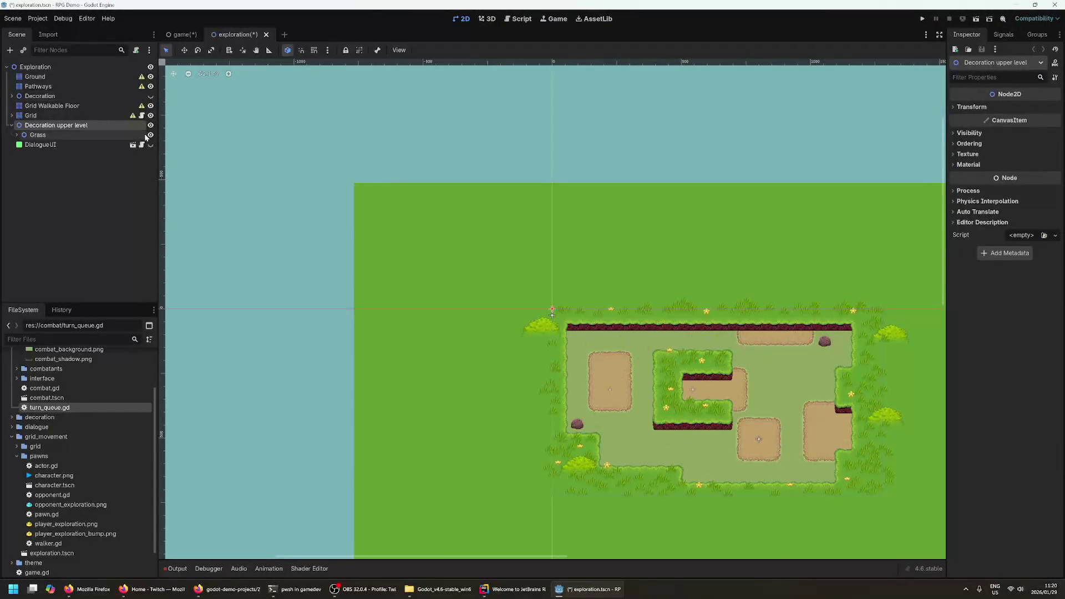
{"action": "left_click", "coordinate": [150, 125]}
{"action": "scroll", "coordinate": [380, 290], "scroll_direction": "right", "scroll_amount": 5}
{"action": "scroll", "coordinate": [380, 290], "scroll_direction": "down", "scroll_amount": 2}
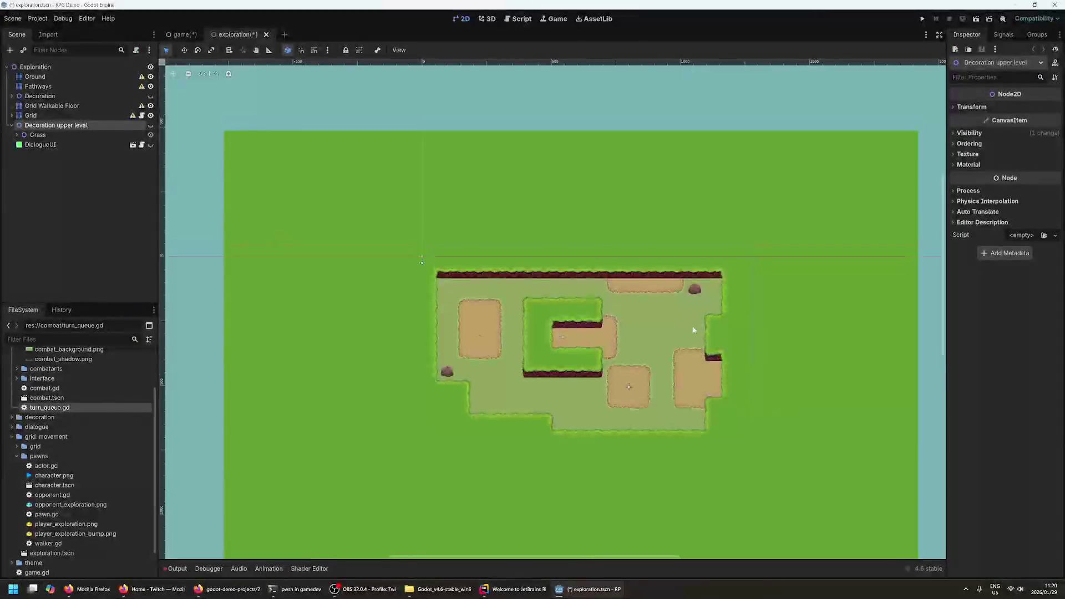
{"action": "scroll", "coordinate": [659, 363], "scroll_direction": "up", "scroll_amount": 3}
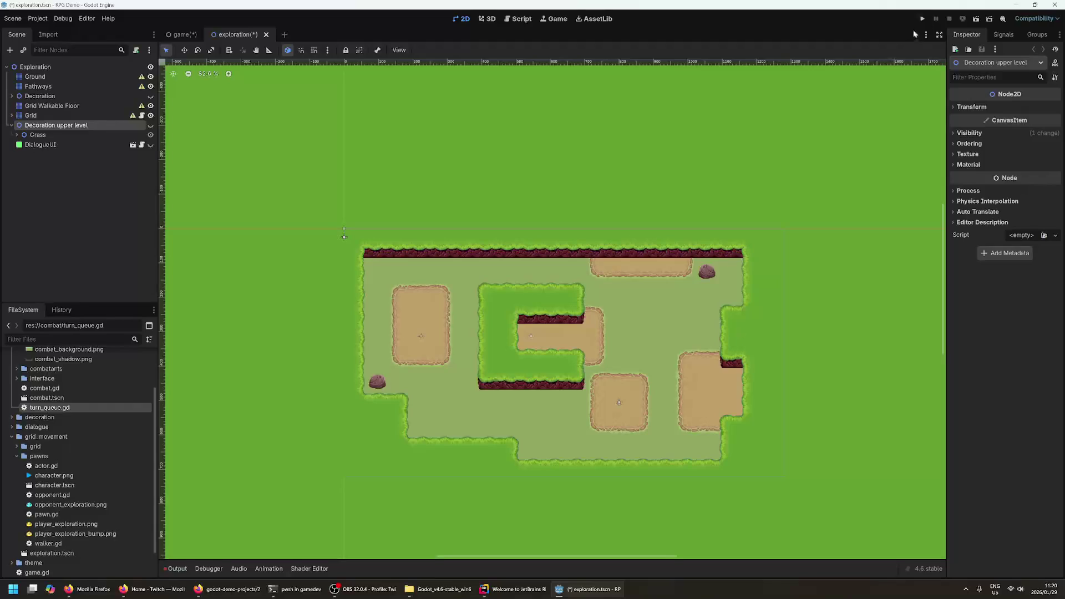
{"action": "key", "text": "F5"}
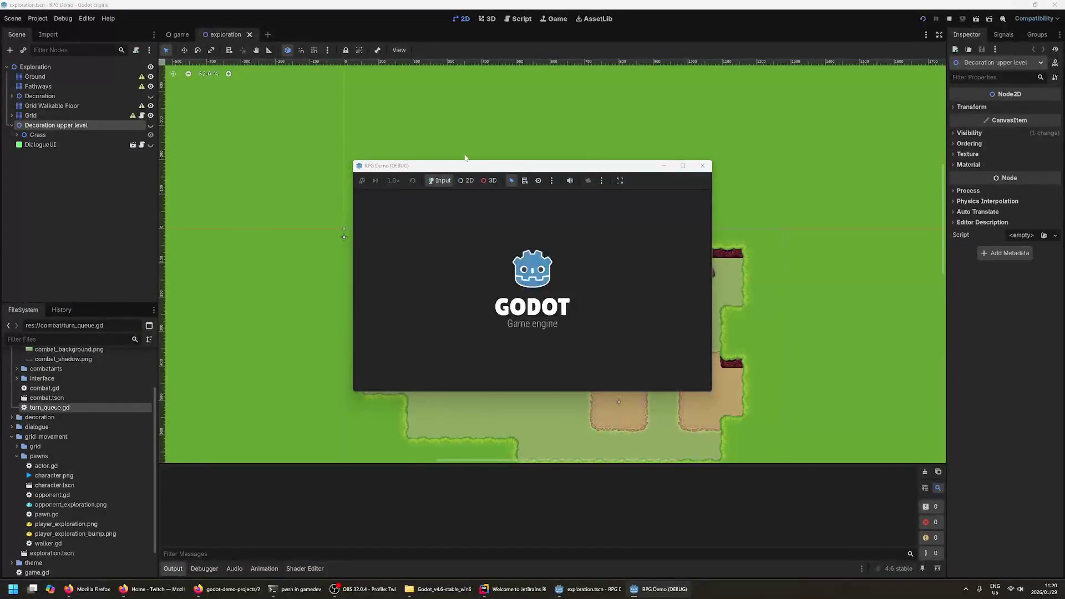
- Walk the player beside the key with the arrow keys to trigger the 'Just a key...' dialogue
{"action": "left_click_drag", "start_coordinate": [469, 157], "coordinate": [461, 178]}
{"action": "key", "text": "Right"}
{"action": "key", "text": "Right"}
{"action": "key", "text": "Up"}
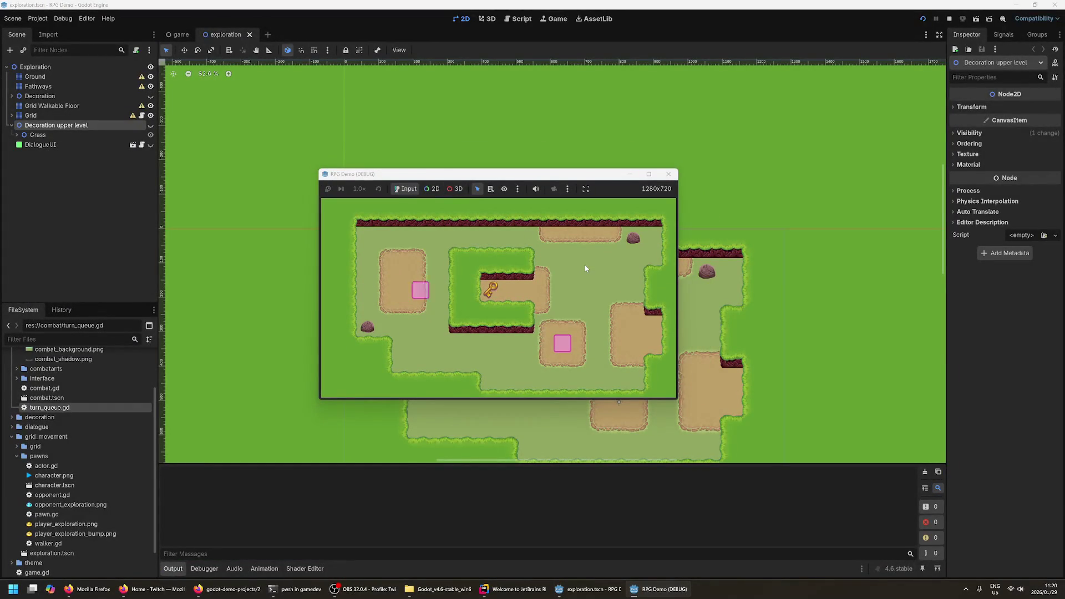
{"action": "key", "text": "Up"}
{"action": "key", "text": "Up"}
{"action": "key", "text": "Right"}
{"action": "key", "text": "Right"}
{"action": "key", "text": "Right"}
{"action": "key", "text": "Right"}
{"action": "key", "text": "Down"}
{"action": "key", "text": "Down"}
{"action": "key", "text": "Down"}
{"action": "key", "text": "Left"}
{"action": "key", "text": "Left"}
{"action": "key", "text": "Left"}
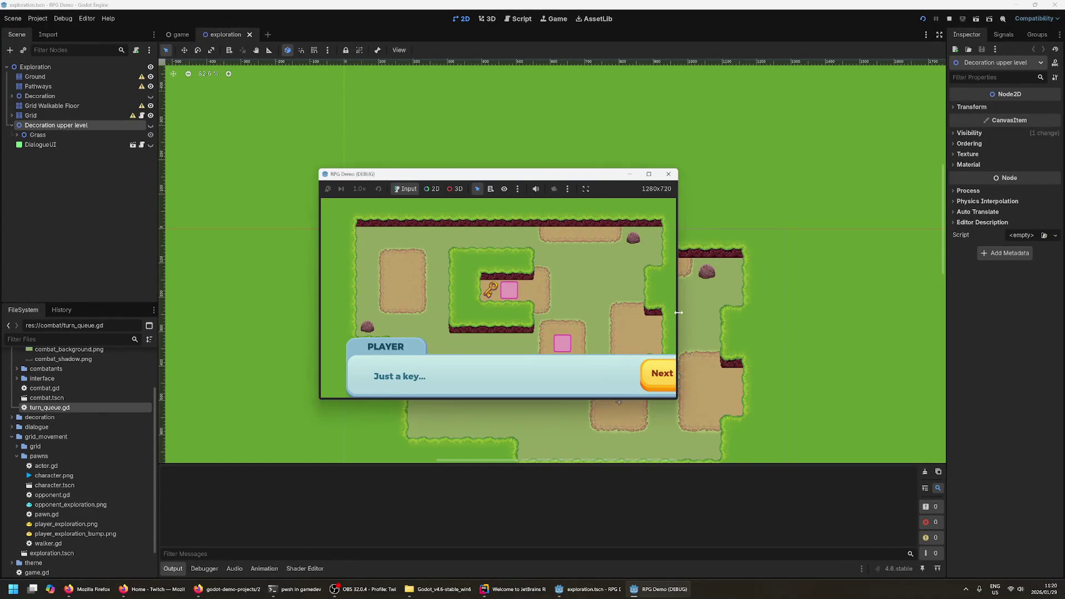
- Close the running game and select the Object pawn on the map
{"action": "left_click_drag", "start_coordinate": [677, 312], "coordinate": [725, 313]}
{"action": "left_click", "coordinate": [717, 174]}
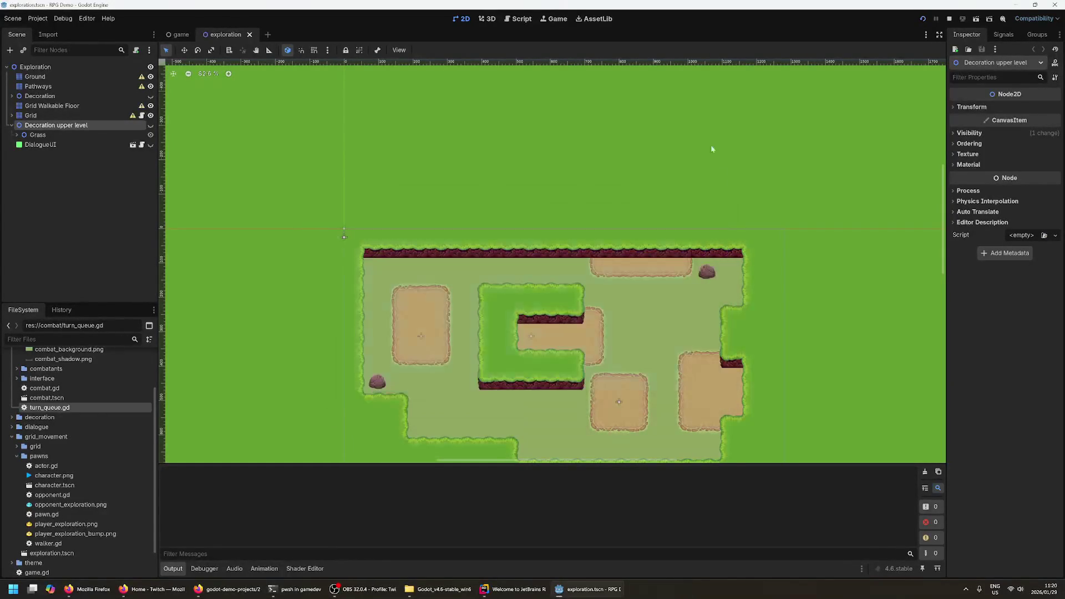
{"action": "scroll", "coordinate": [809, 312], "scroll_direction": "down", "scroll_amount": 5}
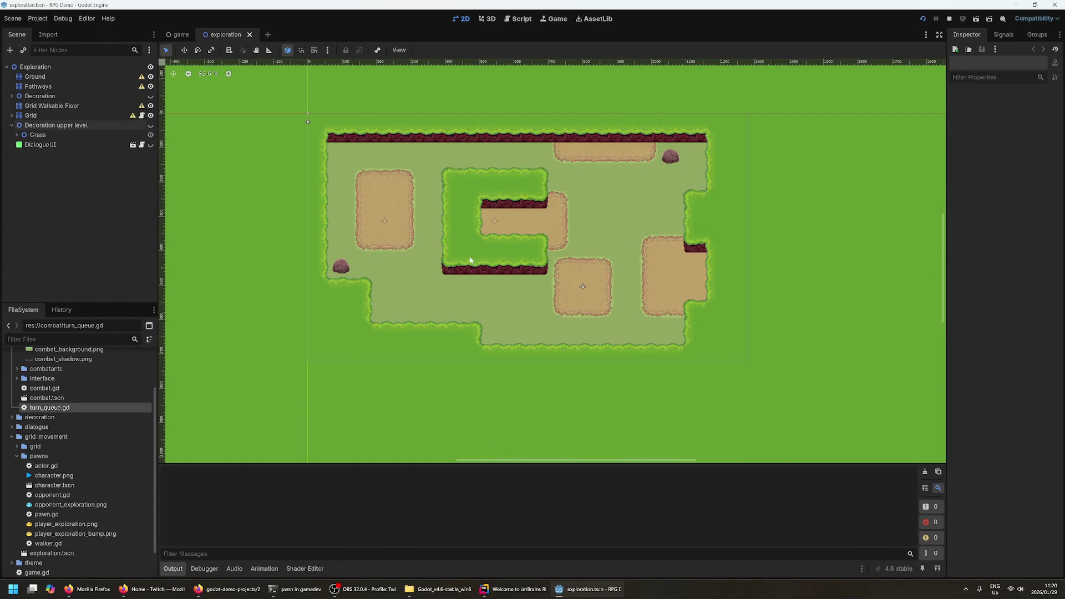
{"action": "left_click", "coordinate": [494, 220]}
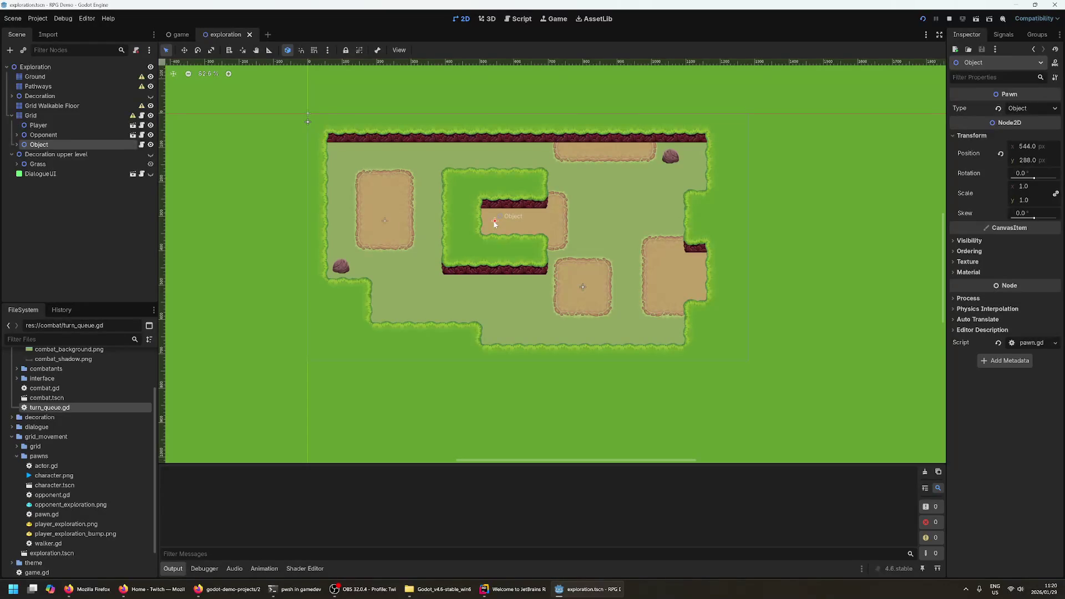
- Open the Object node's pawn.gd script and look over its lines, including get_active
{"action": "left_click", "coordinate": [141, 144]}
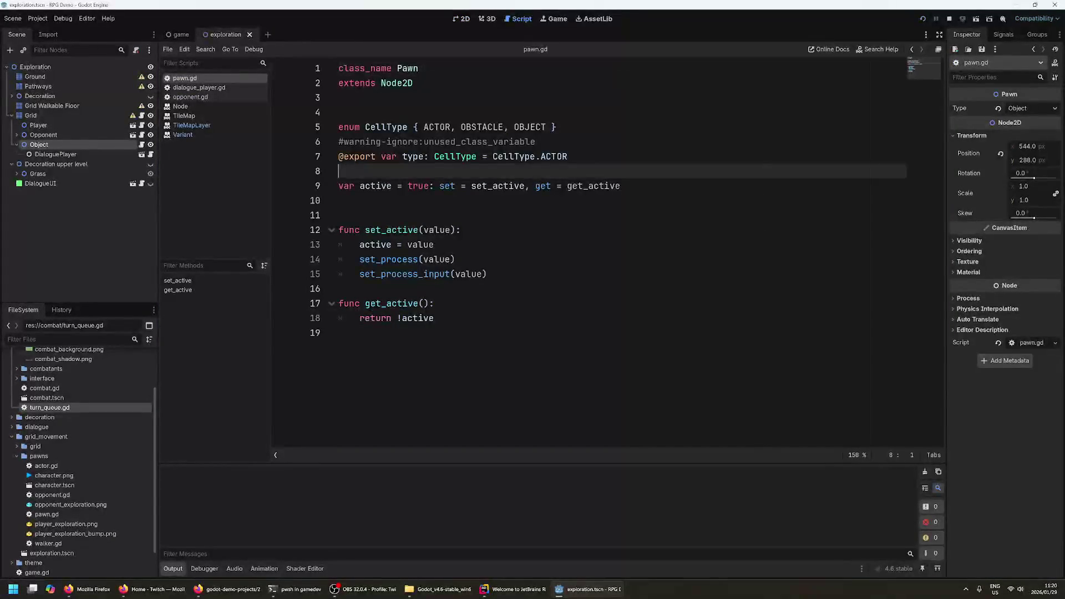
{"action": "left_click", "coordinate": [339, 112]}
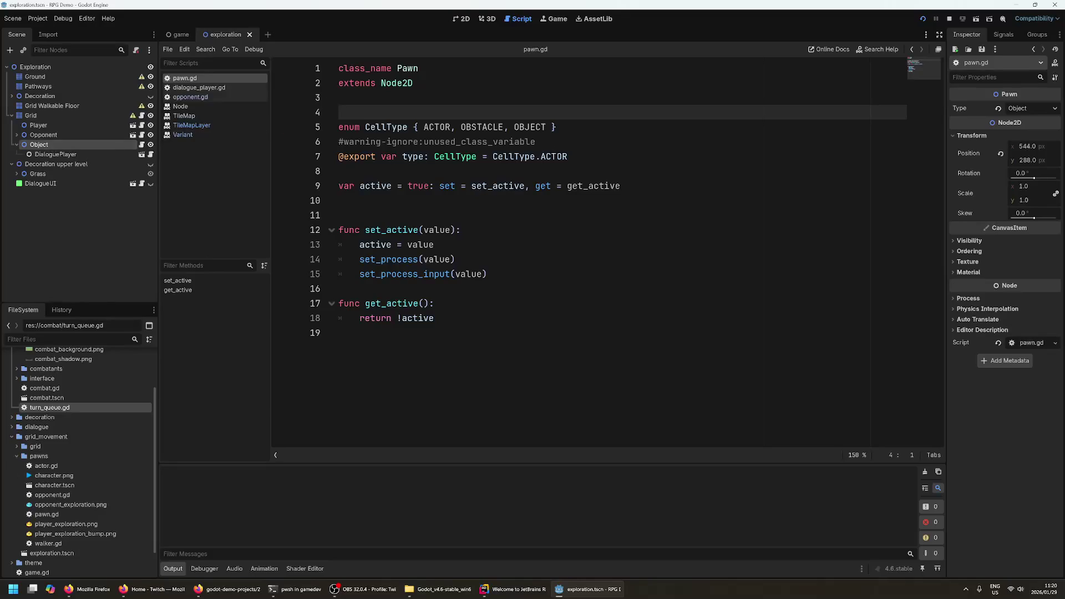
{"action": "left_click", "coordinate": [339, 289]}
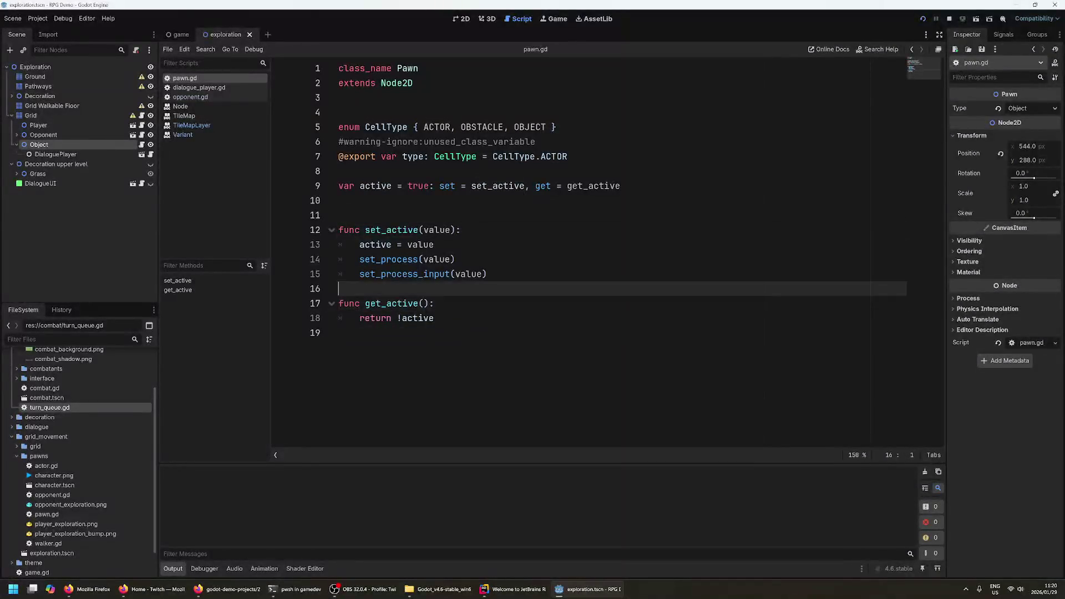
{"action": "left_click", "coordinate": [420, 303]}
{"action": "left_click", "coordinate": [339, 332]}
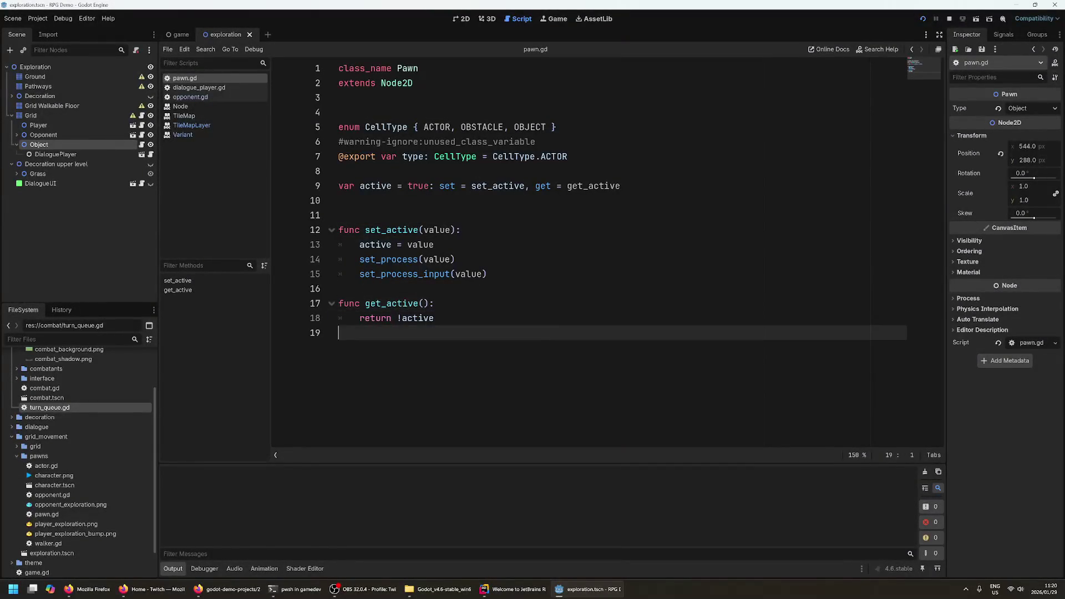
- Open the Node class documentation for set_process from line 14
{"action": "left_click", "coordinate": [391, 274]}
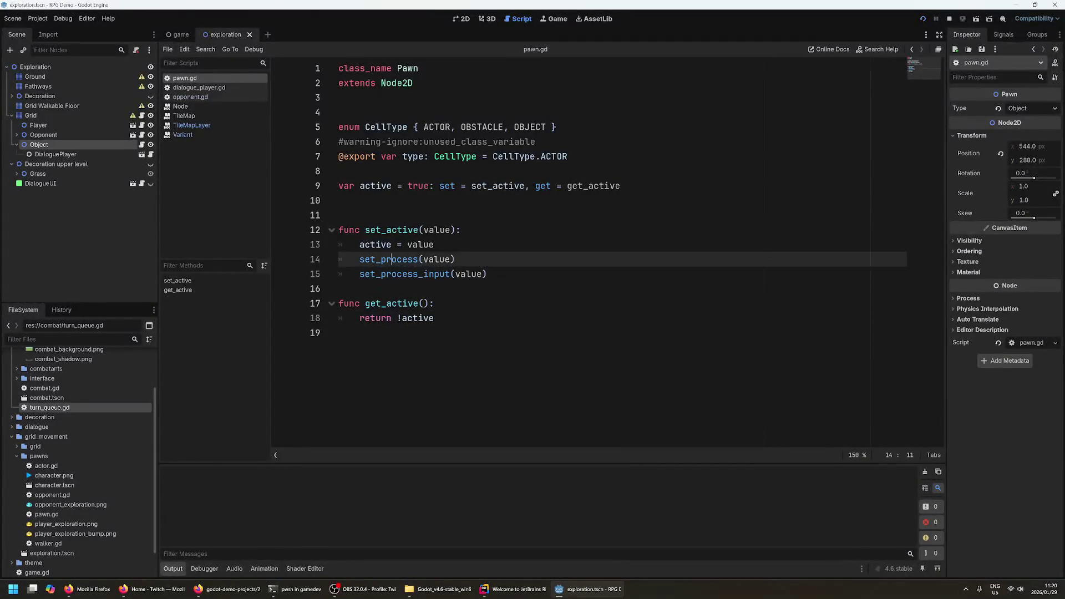
{"action": "left_click", "coordinate": [399, 259], "text": "ctrl"}
{"action": "scroll", "coordinate": [346, 133], "scroll_direction": "up", "scroll_amount": 2}
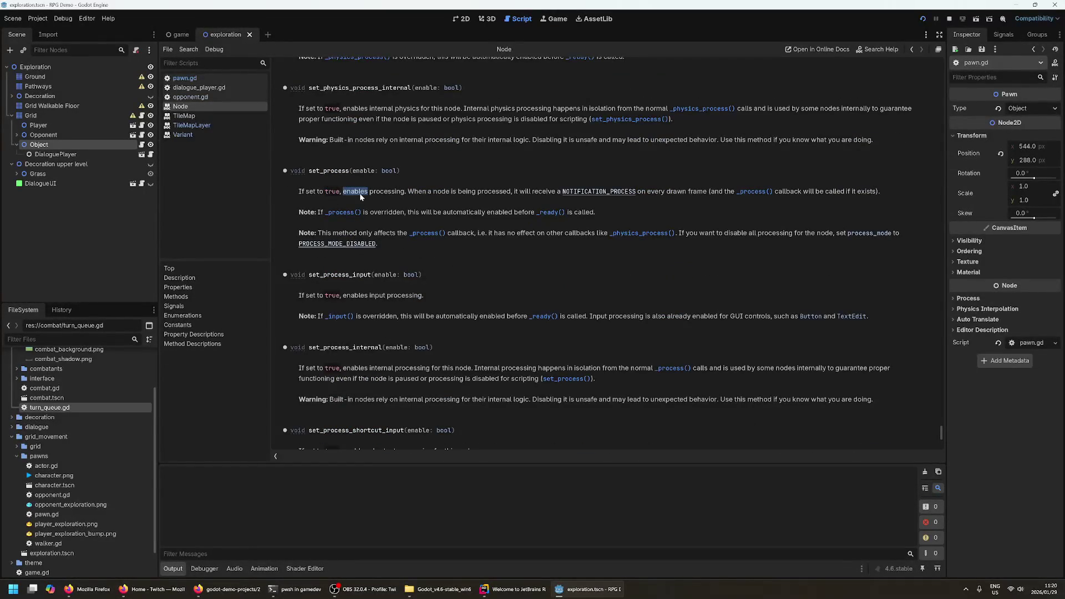
- Read the set_process docs, switch between game and exploration scenes, and reopen Object's pawn.gd
{"action": "double_click", "coordinate": [382, 192]}
{"action": "left_click", "coordinate": [403, 190]}
{"action": "left_click", "coordinate": [179, 34]}
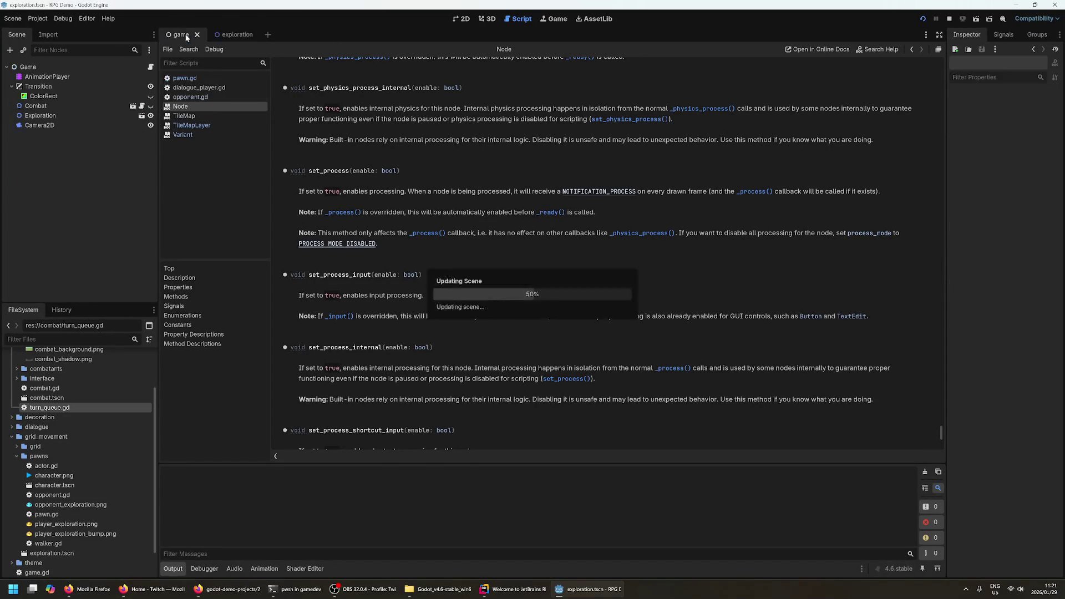
{"action": "left_click", "coordinate": [229, 34]}
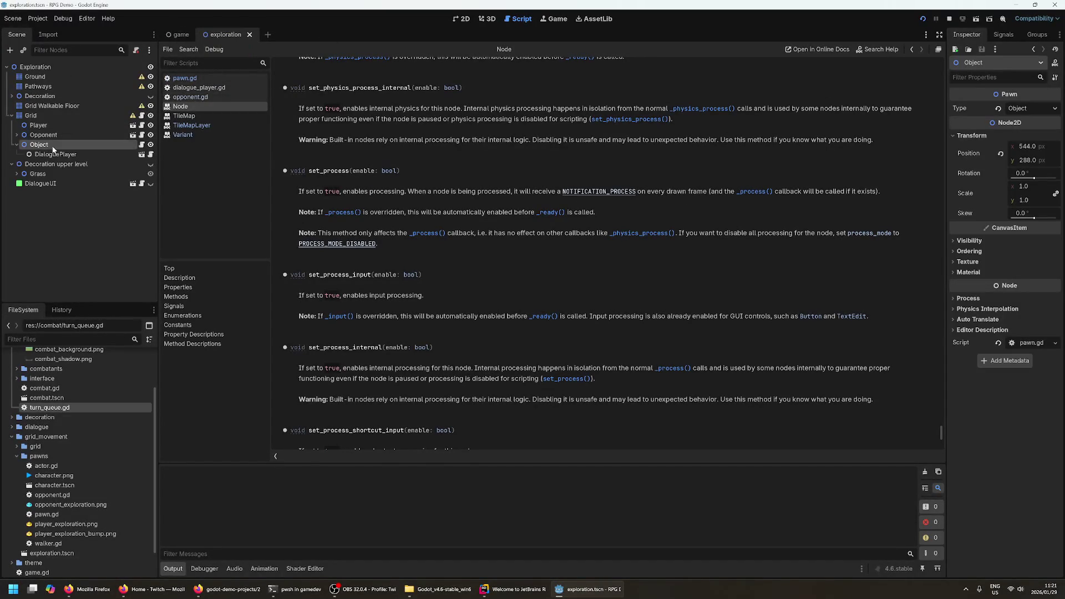
{"action": "left_click", "coordinate": [141, 144]}
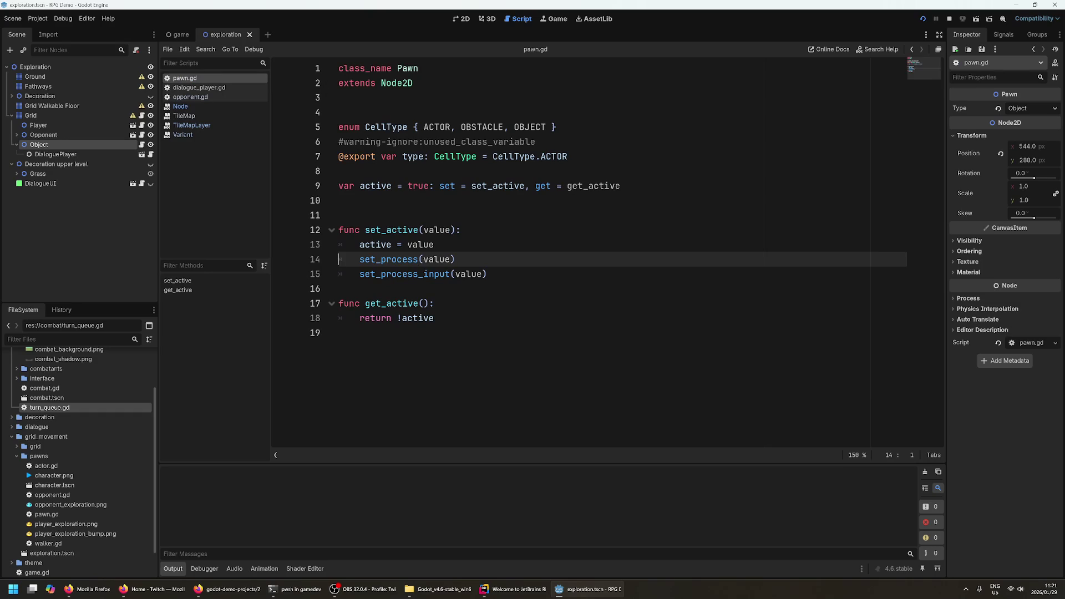
- Open the set_process_input documentation and read the set_process_internal description
{"action": "left_click", "coordinate": [423, 230]}
{"action": "left_click", "coordinate": [421, 274], "text": "ctrl"}
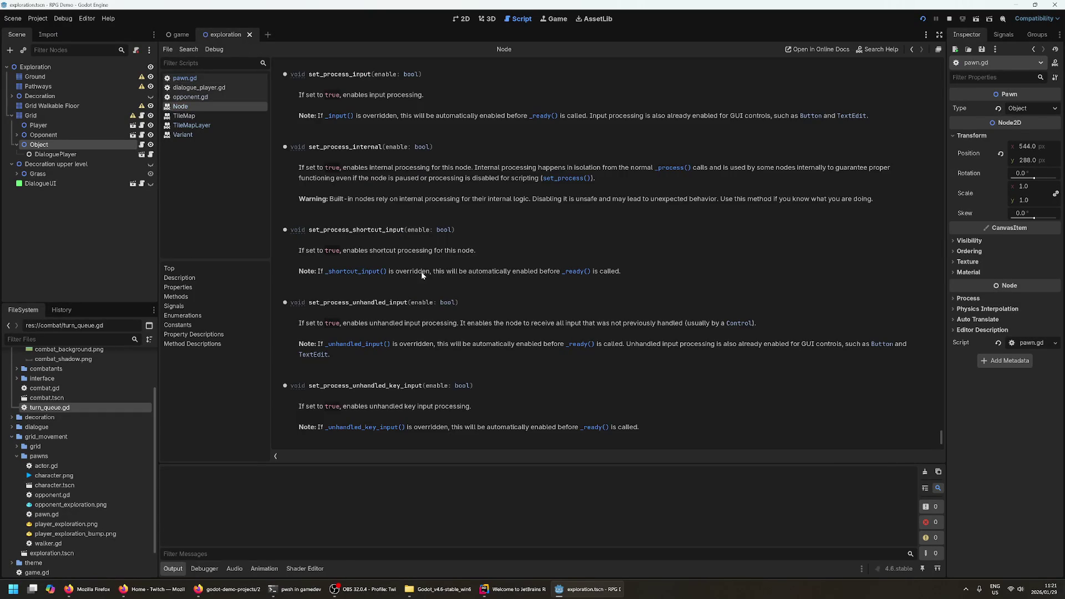
{"action": "left_click_drag", "start_coordinate": [304, 167], "coordinate": [415, 182]}
{"action": "left_click", "coordinate": [415, 182]}
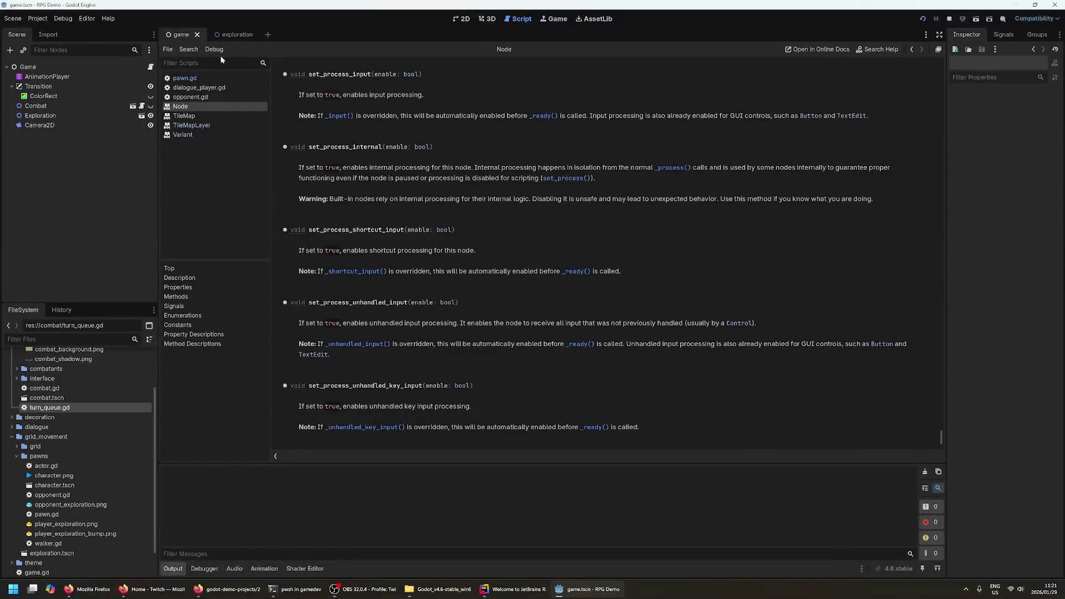
- Return to pawn.gd from the script list and review lines 8 through 19
{"action": "left_click", "coordinate": [218, 36]}
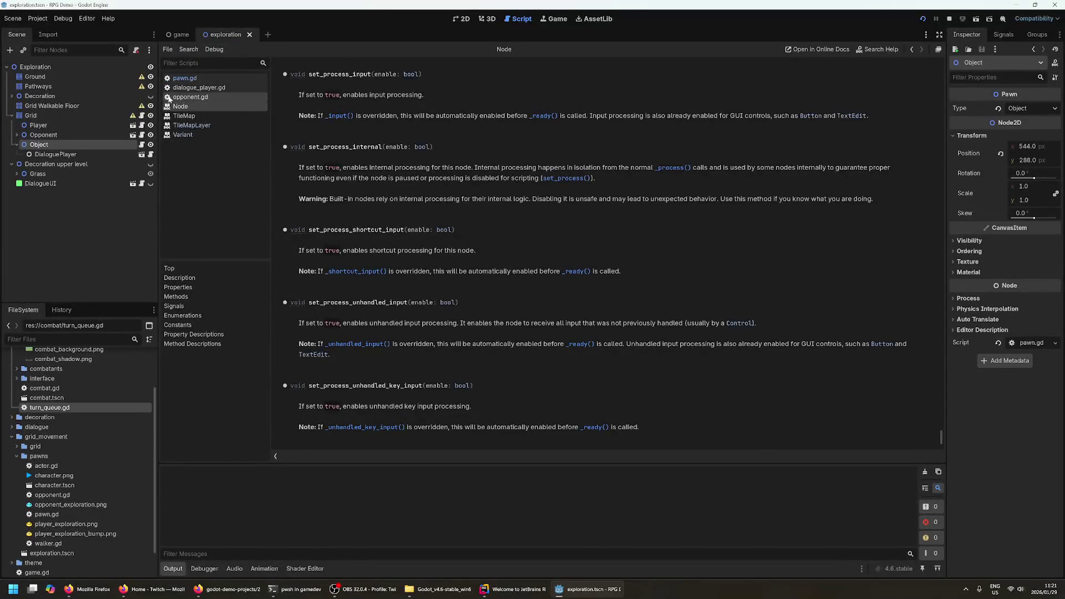
{"action": "left_click", "coordinate": [184, 78]}
{"action": "left_click", "coordinate": [388, 215]}
{"action": "left_click", "coordinate": [389, 332]}
{"action": "left_click", "coordinate": [388, 171]}
{"action": "left_click", "coordinate": [388, 332]}
- Review the warning-ignore comment, the ACTOR line and the active declaration with its accessors
{"action": "left_click", "coordinate": [388, 142]}
{"action": "left_click", "coordinate": [388, 201]}
{"action": "left_click", "coordinate": [388, 112]}
{"action": "left_click", "coordinate": [527, 142]}
{"action": "double_click", "coordinate": [554, 156]}
{"action": "left_click", "coordinate": [555, 157]}
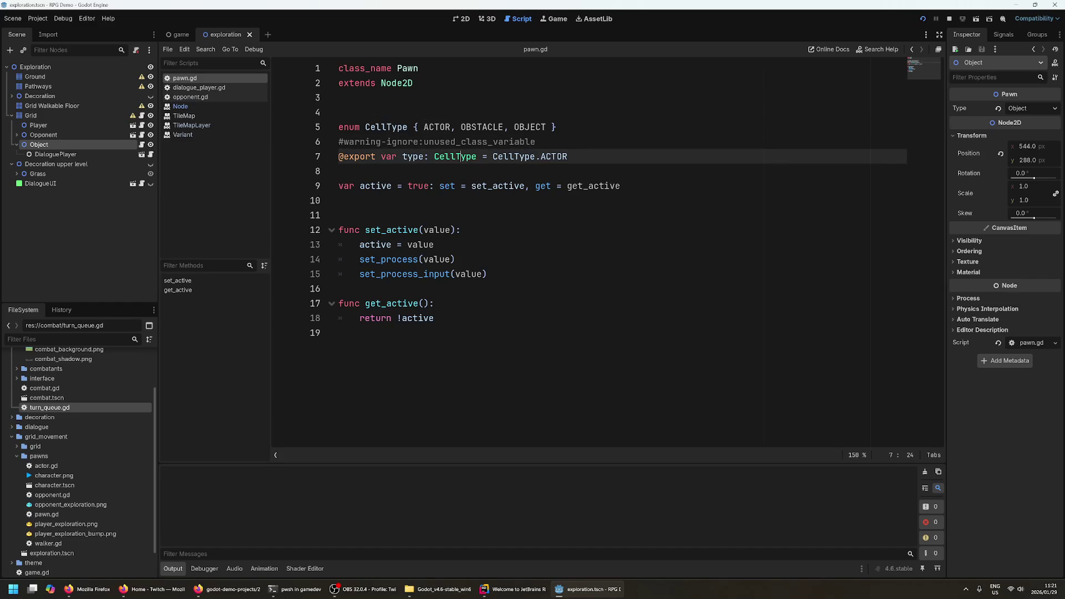
{"action": "left_click", "coordinate": [388, 185]}
{"action": "left_click", "coordinate": [388, 333]}
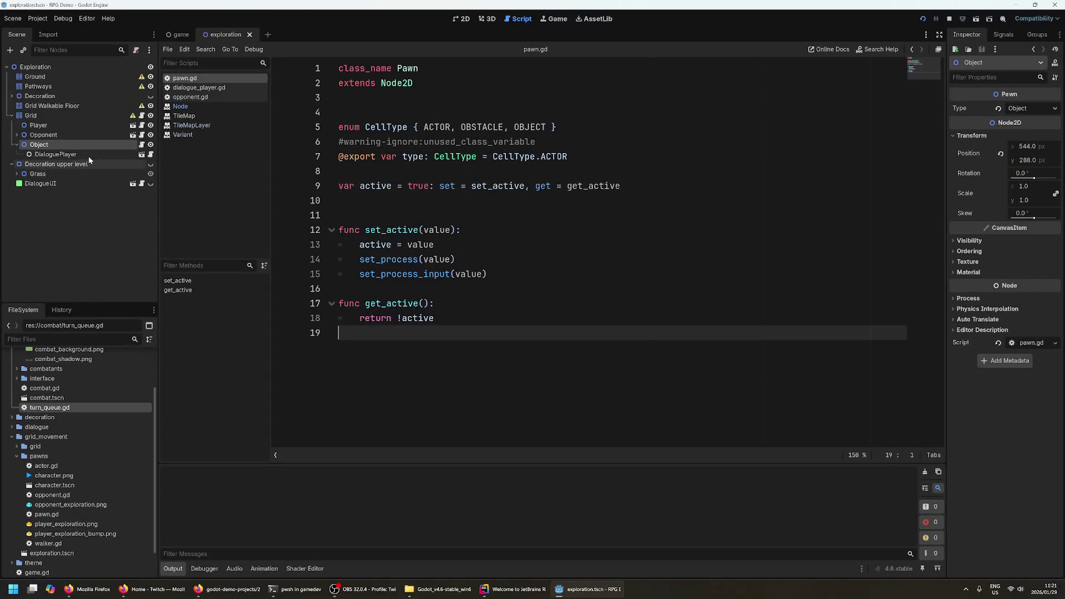
- Expand Opponent, toggle its Sprite2D visibility, and view the slime on the 2D map
{"action": "left_click", "coordinate": [17, 136]}
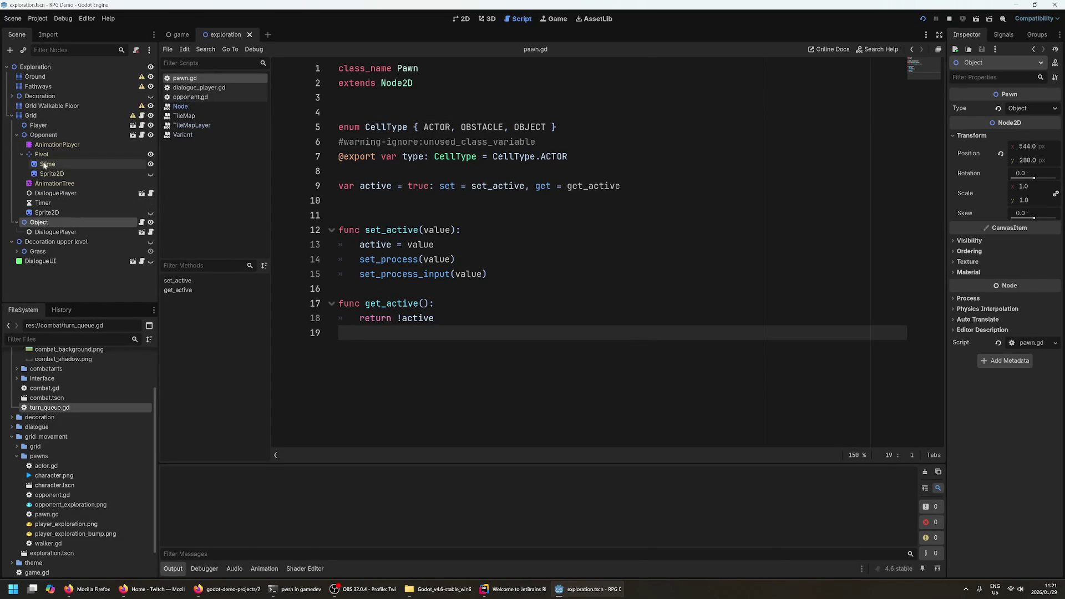
{"action": "left_click", "coordinate": [76, 214]}
{"action": "double_click", "coordinate": [150, 215]}
{"action": "left_click", "coordinate": [455, 19]}
{"action": "left_click", "coordinate": [150, 212]}
{"action": "left_click", "coordinate": [150, 212]}
{"action": "left_click", "coordinate": [149, 213]}
- Select the Opponent's AnimationPlayer, then run the game again
{"action": "left_click", "coordinate": [541, 300]}
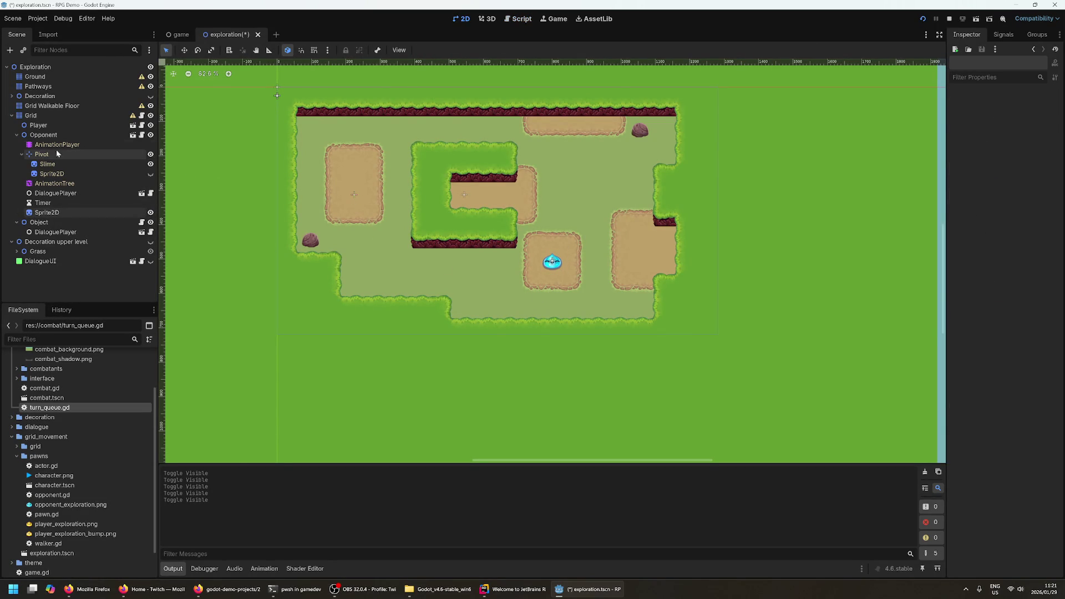
{"action": "left_click", "coordinate": [138, 144]}
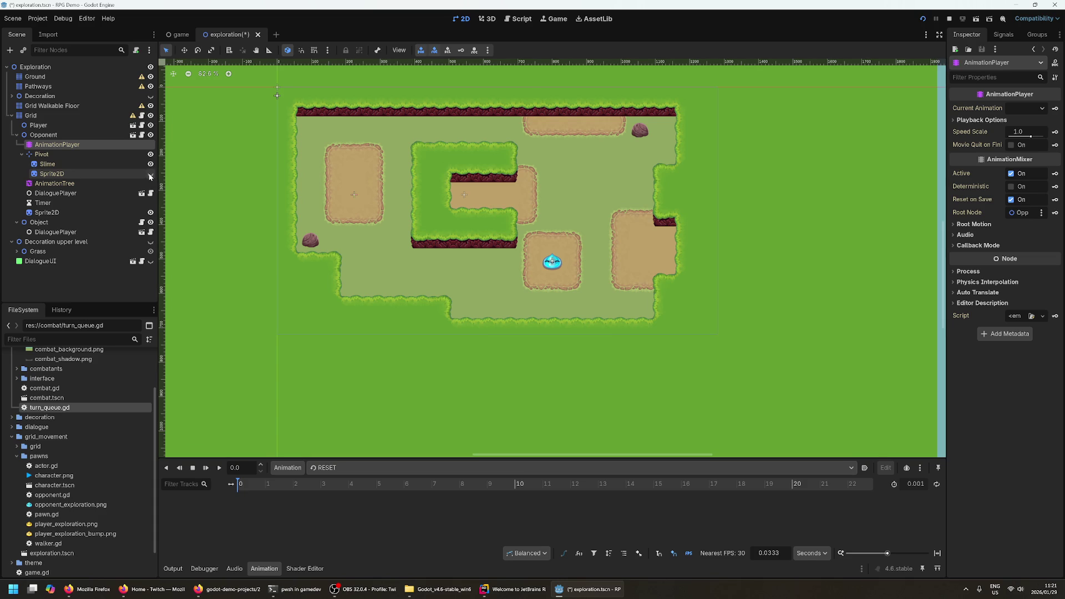
{"action": "left_click", "coordinate": [435, 257]}
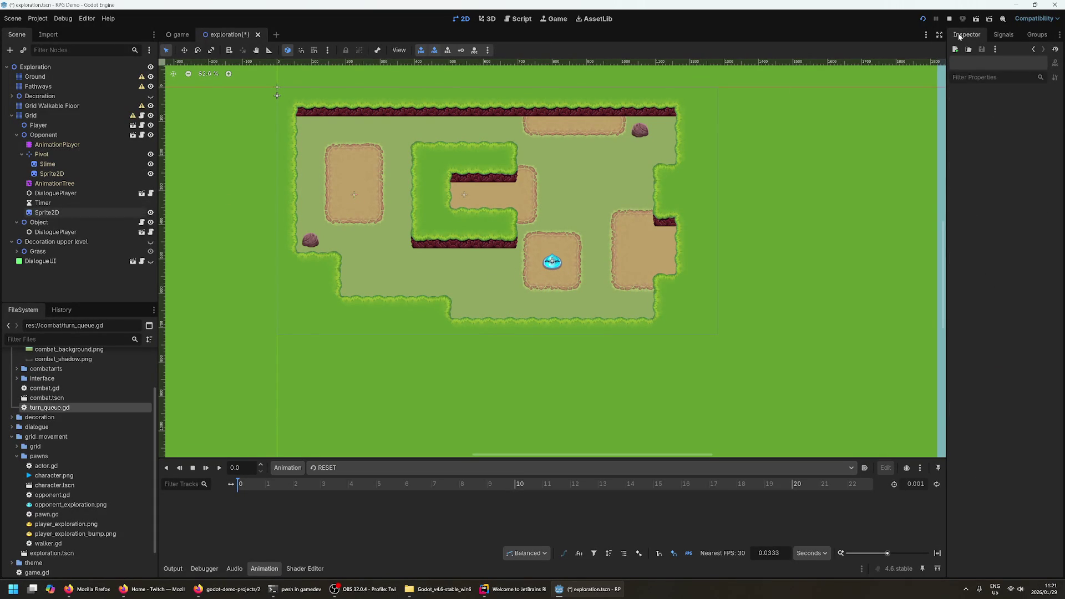
{"action": "left_click", "coordinate": [922, 18]}
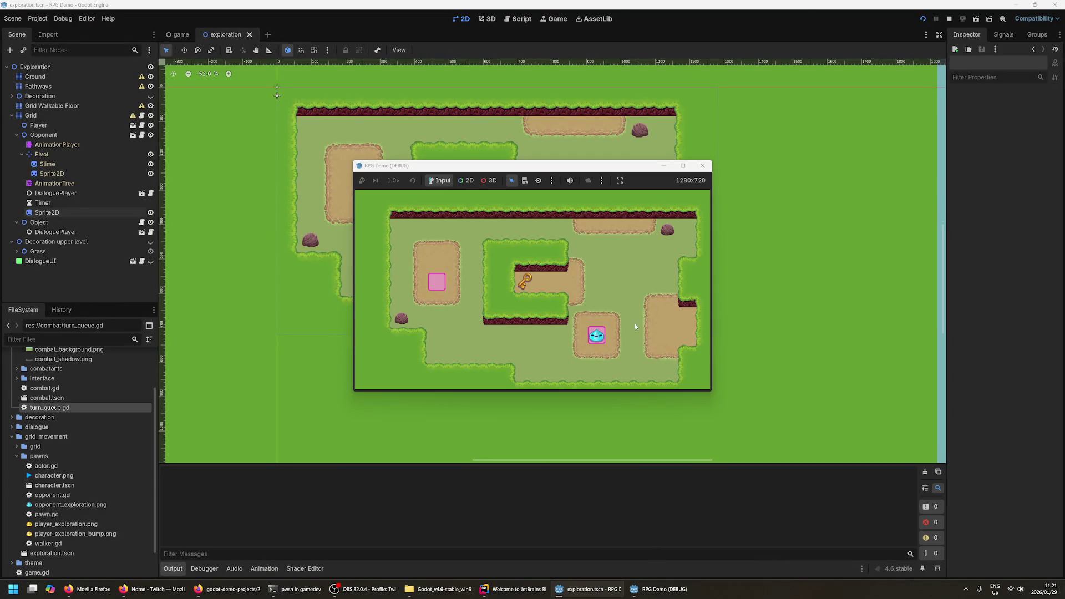
- Walk the player right and down next to the slime to trigger its JRPG fight dialogue, then close the game
{"action": "key", "text": "Right"}
{"action": "key", "text": "Right"}
{"action": "key", "text": "Down"}
{"action": "key", "text": "Down"}
{"action": "key", "text": "Right"}
{"action": "key", "text": "Right"}
{"action": "key", "text": "Right"}
{"action": "key", "text": "Right"}
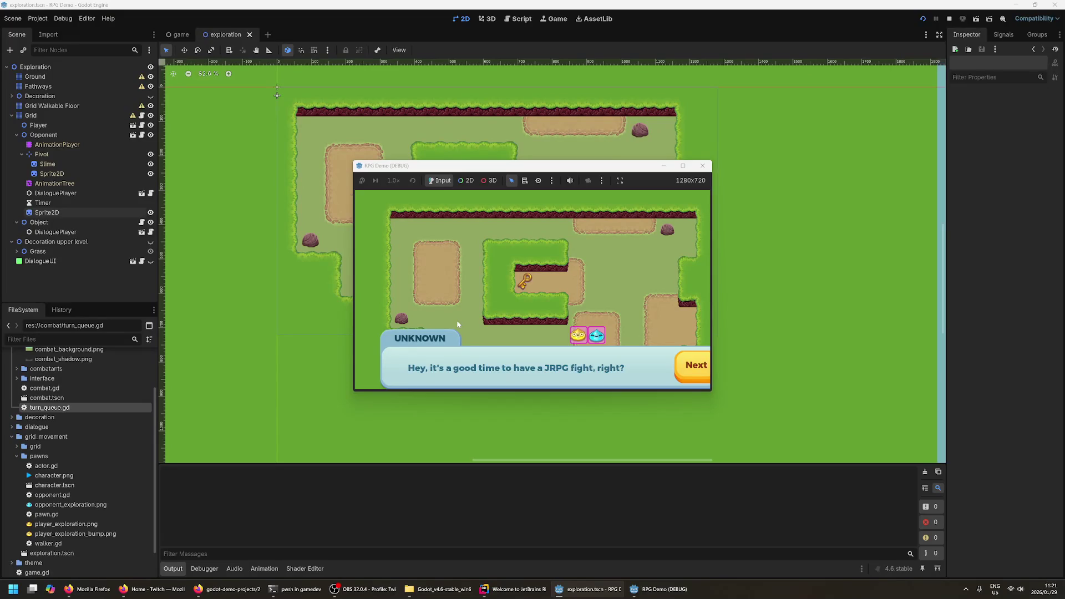
{"action": "left_click", "coordinate": [702, 165]}
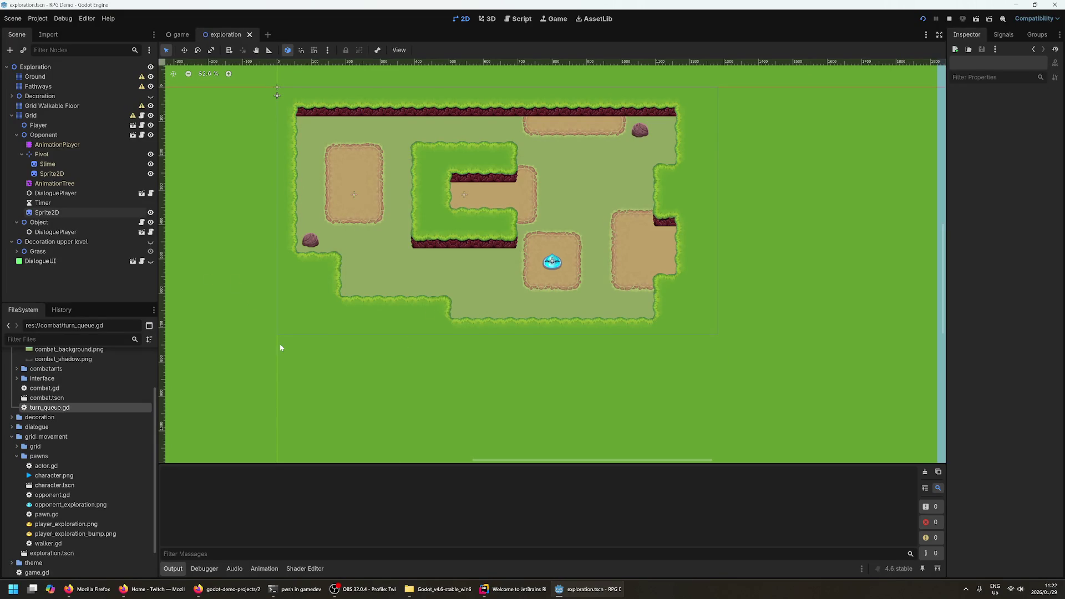
- Toggle the Grass layer's visibility, centre the map on it, and collapse Grass and Decoration upper level
{"action": "left_click", "coordinate": [16, 252]}
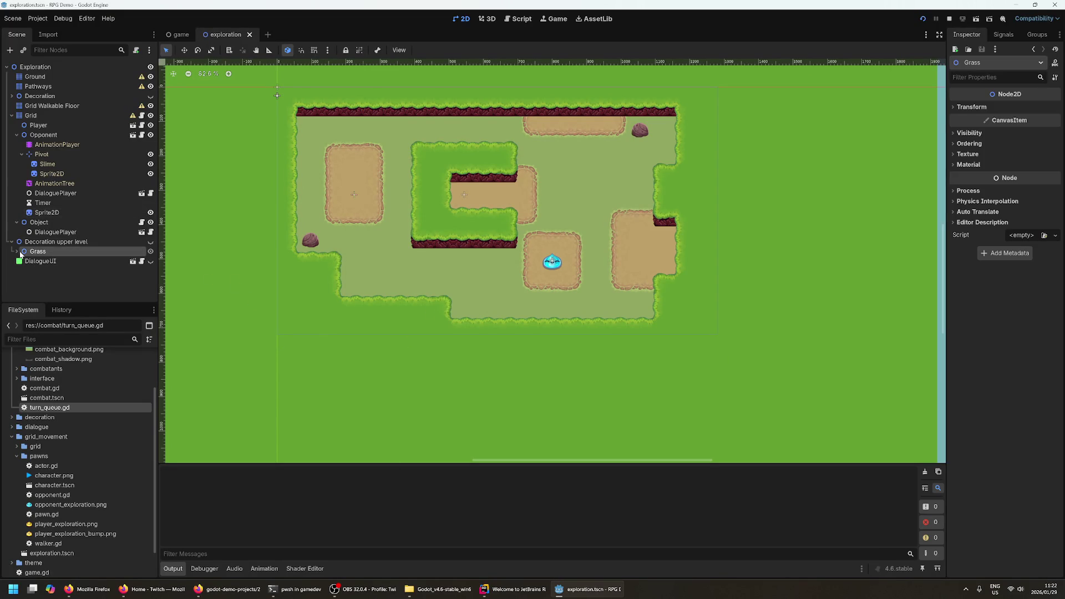
{"action": "left_click", "coordinate": [149, 252]}
{"action": "left_click", "coordinate": [149, 252]}
{"action": "double_click", "coordinate": [65, 253]}
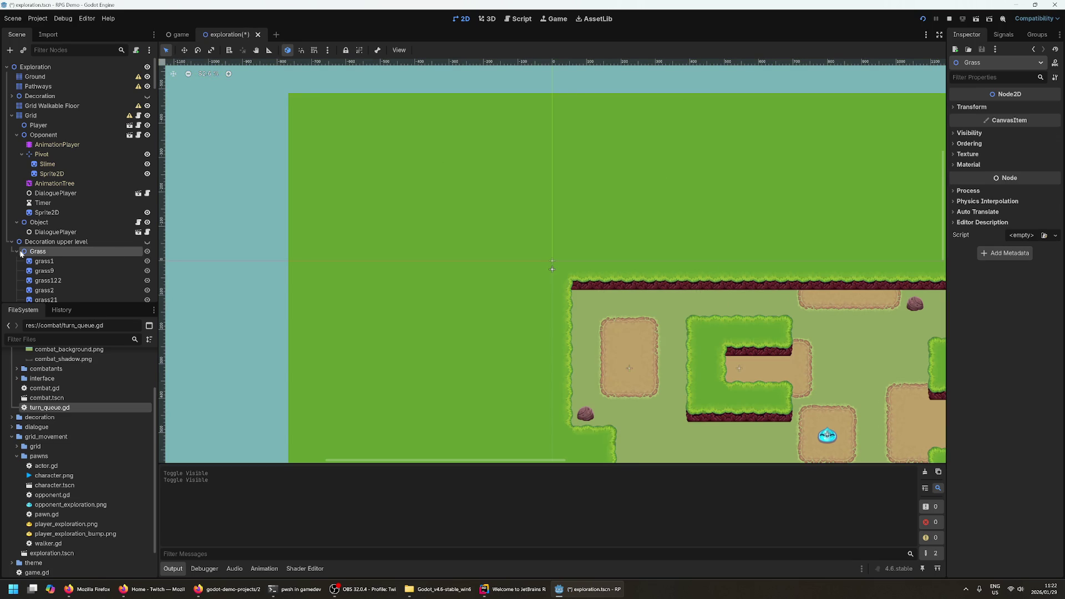
{"action": "left_click", "coordinate": [23, 252]}
{"action": "left_click", "coordinate": [12, 242]}
- Select DialogueUI and the Object node, then open the DialoguePlayer's dialogue_player.gd script
{"action": "left_click", "coordinate": [56, 253]}
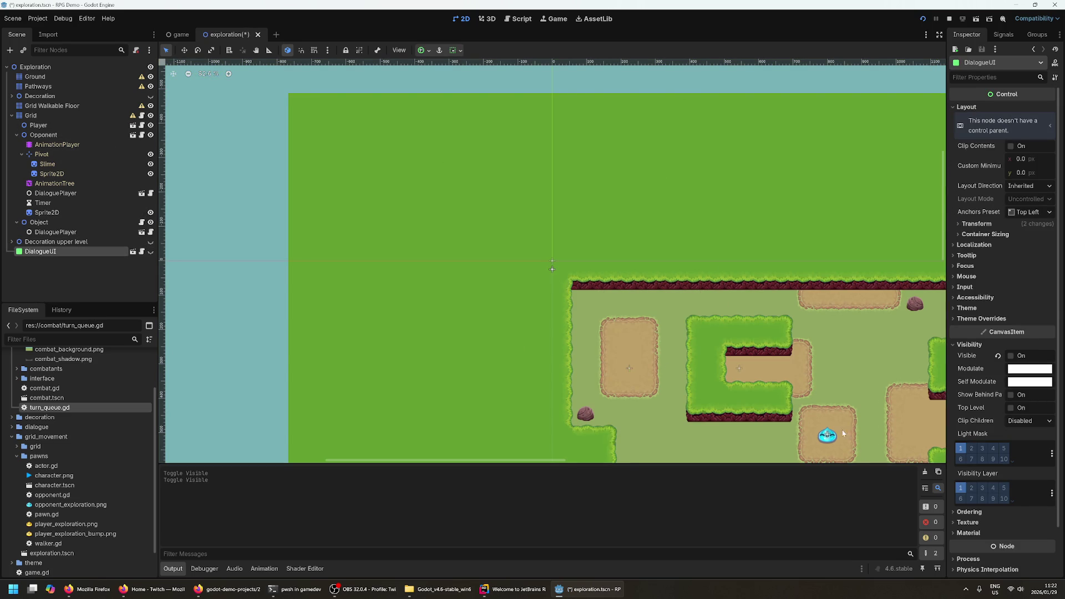
{"action": "left_click", "coordinate": [826, 436]}
{"action": "left_click", "coordinate": [740, 369]}
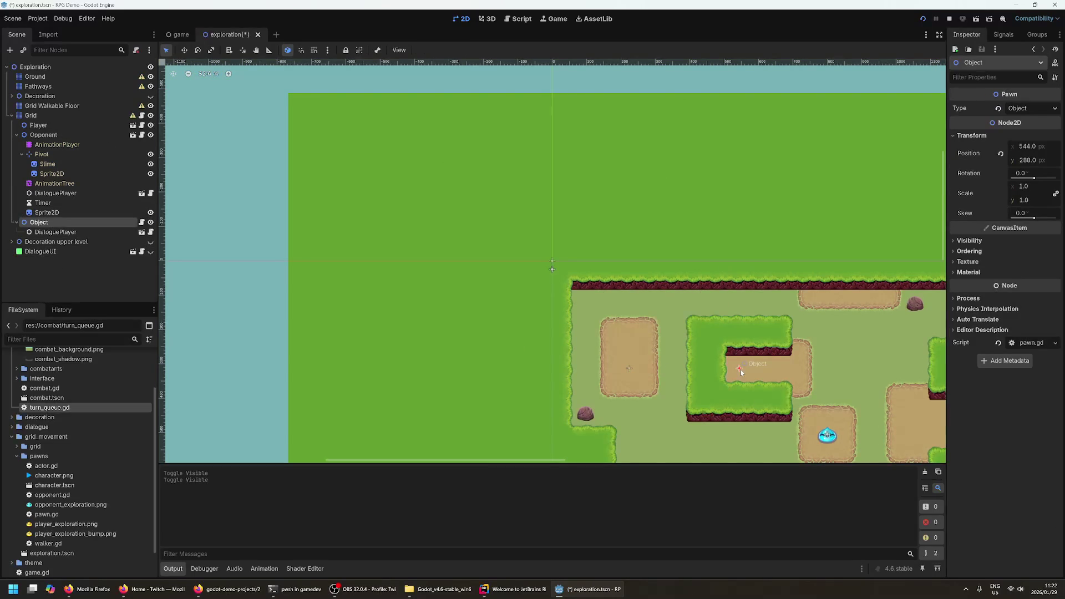
{"action": "left_click", "coordinate": [151, 231]}
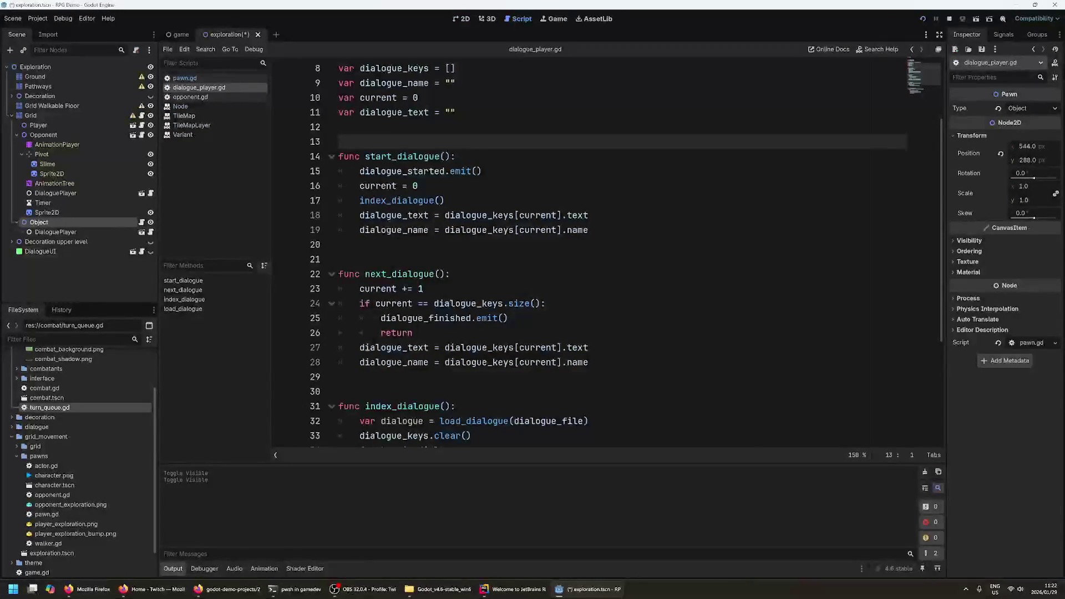
- Review dialogue_player.gd's dialogue_name declaration and the start_dialogue function
{"action": "scroll", "coordinate": [626, 253], "scroll_direction": "up", "scroll_amount": 2}
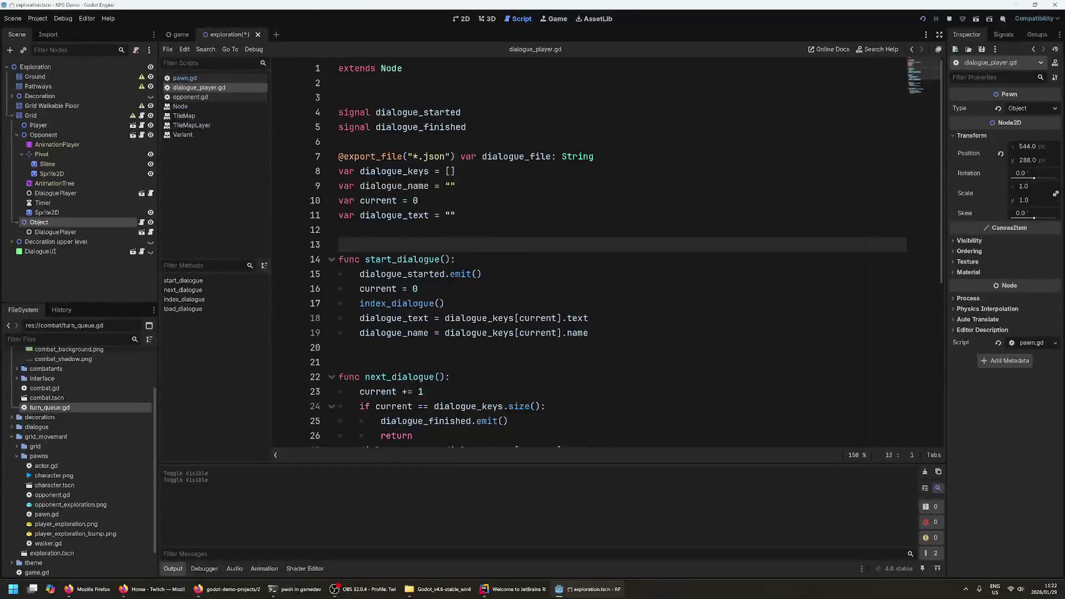
{"action": "key", "text": "Up"}
{"action": "key", "text": "Up"}
{"action": "key", "text": "Up"}
{"action": "key", "text": "Up"}
{"action": "key", "text": "Up"}
{"action": "key", "text": "Up"}
{"action": "key", "text": "Down"}
{"action": "key", "text": "Down"}
{"action": "key", "text": "Down"}
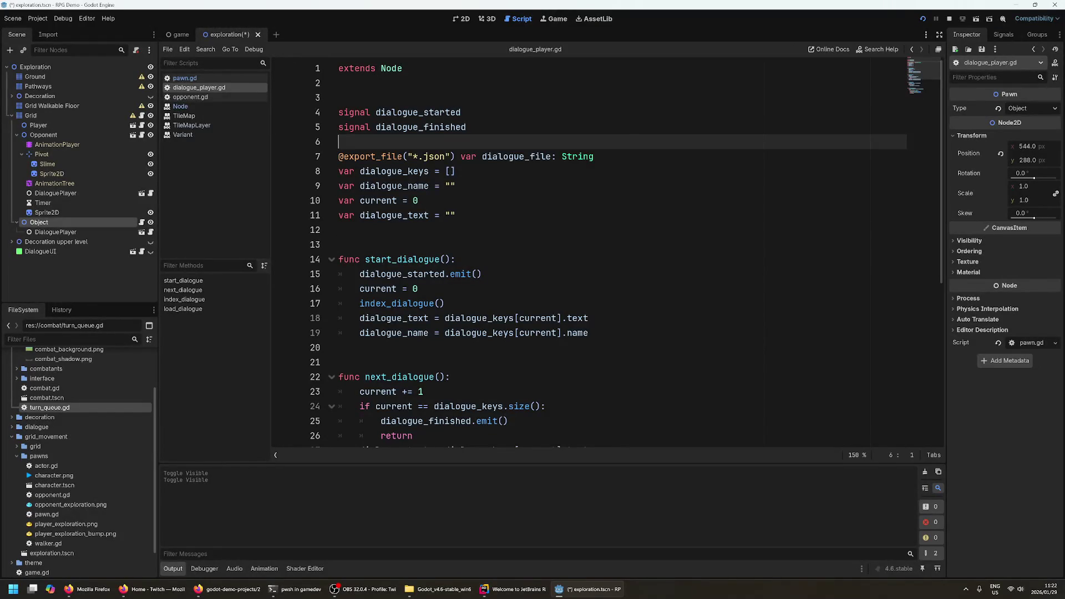
{"action": "key", "text": "Down"}
{"action": "key", "text": "Down"}
{"action": "key", "text": "Down"}
{"action": "key", "text": "Up"}
{"action": "key", "text": "Up"}
{"action": "key", "text": "Up"}
{"action": "key", "text": "End"}
{"action": "key", "text": "Down"}
{"action": "key", "text": "Down"}
{"action": "key", "text": "Down"}
{"action": "key", "text": "shift+Down"}
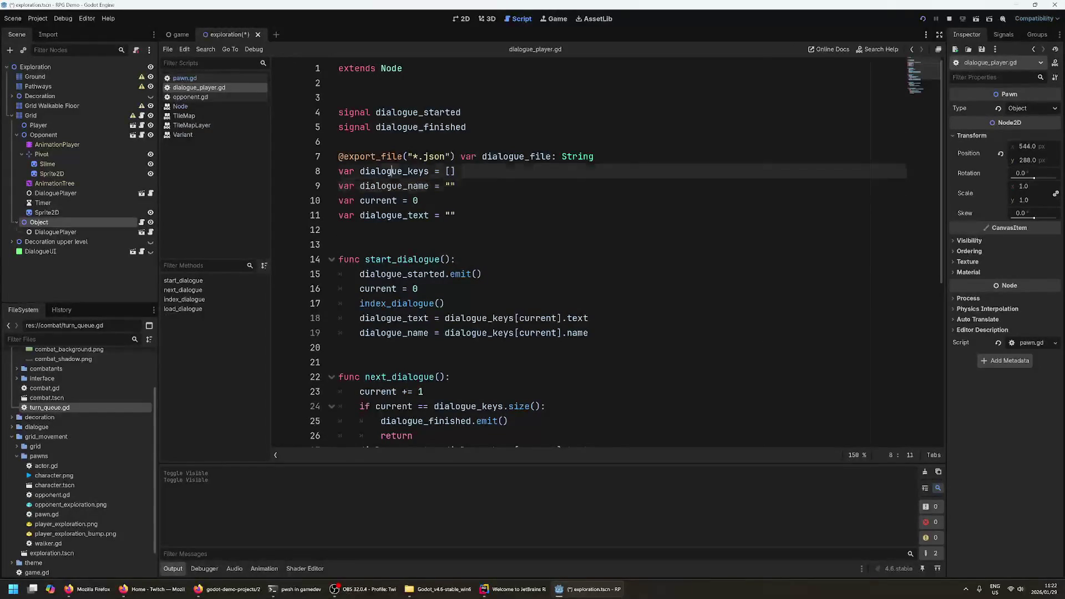
{"action": "key", "text": "Down"}
{"action": "key", "text": "Down"}
{"action": "key", "text": "Down"}
{"action": "key", "text": "Down"}
{"action": "key", "text": "Down"}
{"action": "scroll", "coordinate": [610, 255], "scroll_direction": "down", "scroll_amount": 1}
{"action": "key", "text": "Left"}
{"action": "key", "text": "Left"}
{"action": "key", "text": "Down"}
{"action": "key", "text": "Down"}
{"action": "key", "text": "Down"}
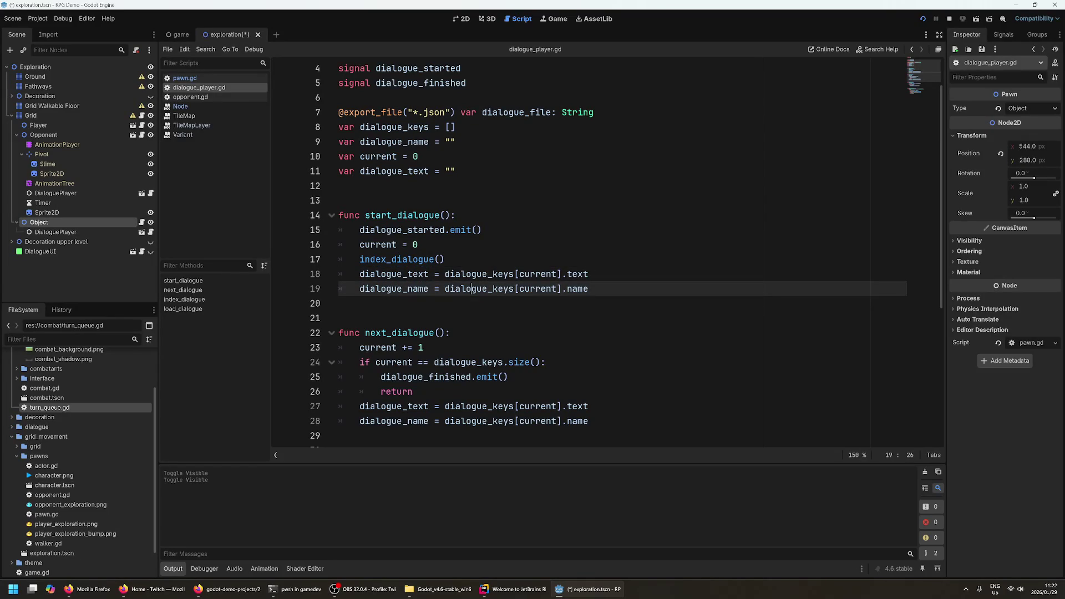
- Review the dialogue_keys variable and the signals at the top of the script
{"action": "left_click", "coordinate": [387, 127]}
{"action": "key", "text": "Up"}
{"action": "key", "text": "Down"}
{"action": "key", "text": "Up"}
{"action": "key", "text": "Up"}
{"action": "scroll", "coordinate": [610, 249], "scroll_direction": "up", "scroll_amount": 1}
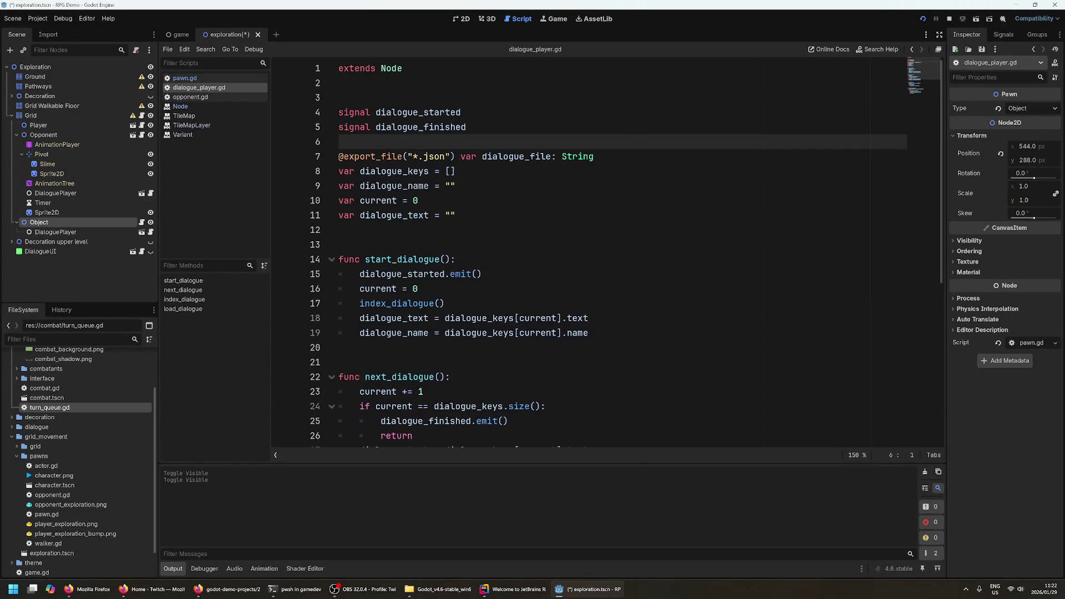
{"action": "scroll", "coordinate": [610, 250], "scroll_direction": "down", "scroll_amount": 6}
- Inspect load_dialogue's FileAccess.open call and JSON parsing, then select a FileSystem folder
{"action": "left_click", "coordinate": [409, 334]}
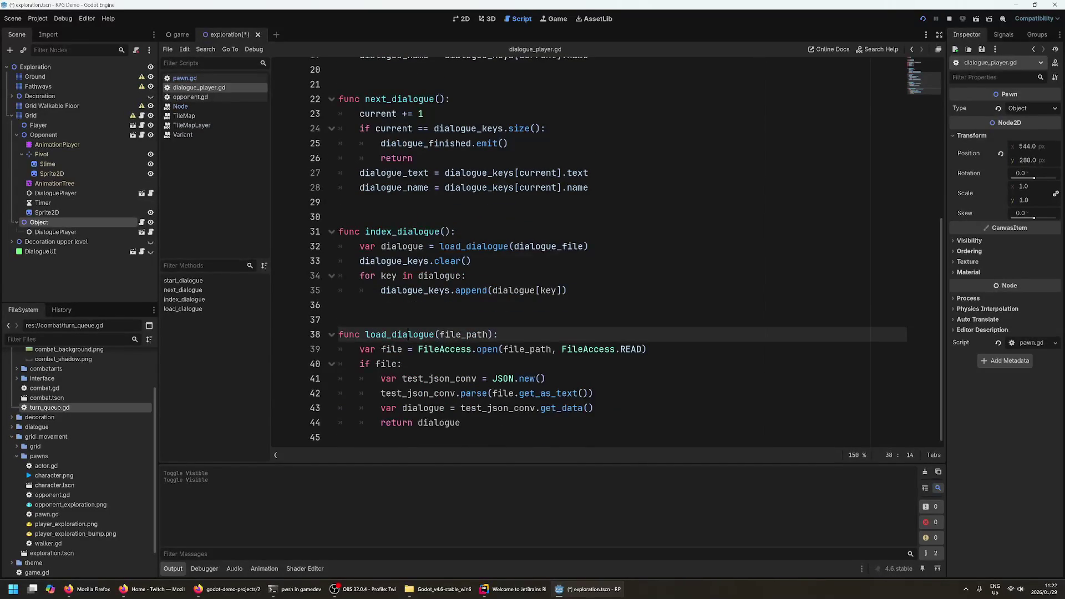
{"action": "key", "text": "Down"}
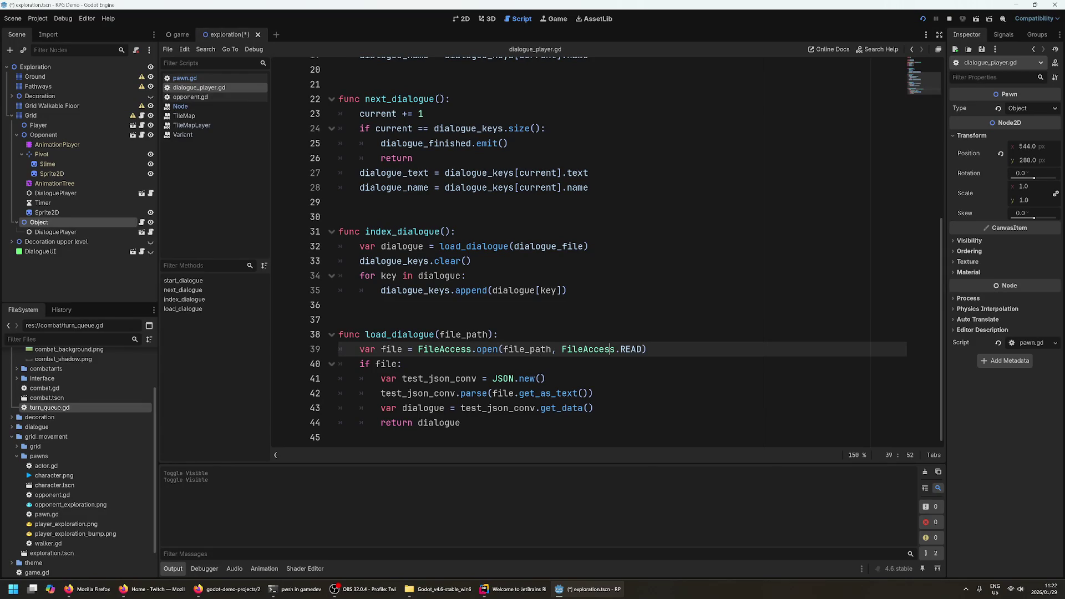
{"action": "left_click", "coordinate": [355, 304]}
{"action": "scroll", "coordinate": [74, 519], "scroll_direction": "down", "scroll_amount": 2}
{"action": "scroll", "coordinate": [74, 519], "scroll_direction": "down", "scroll_amount": 1}
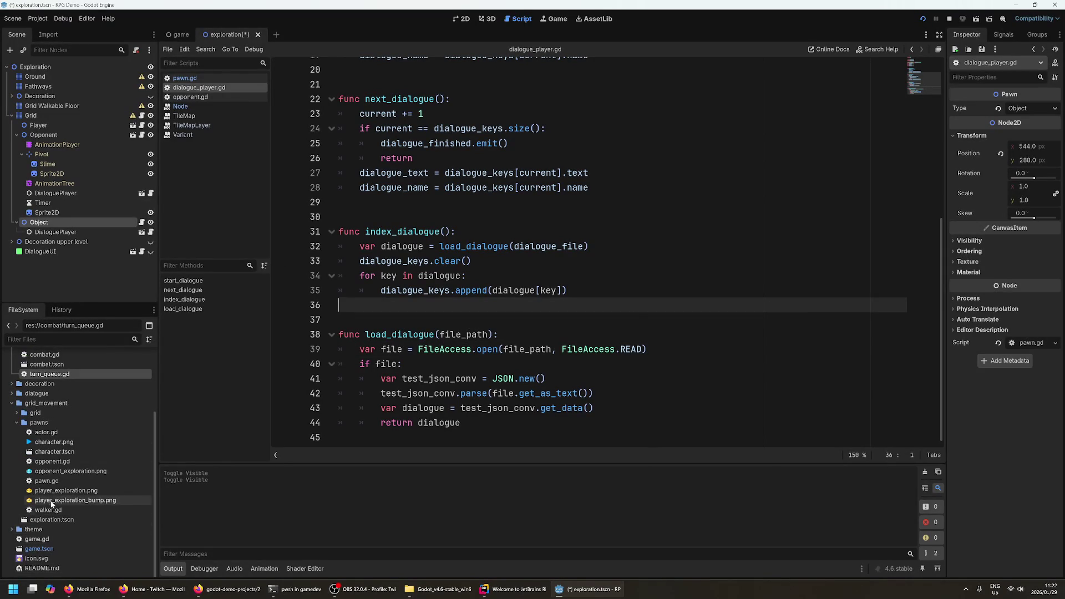
{"action": "left_click", "coordinate": [22, 414]}
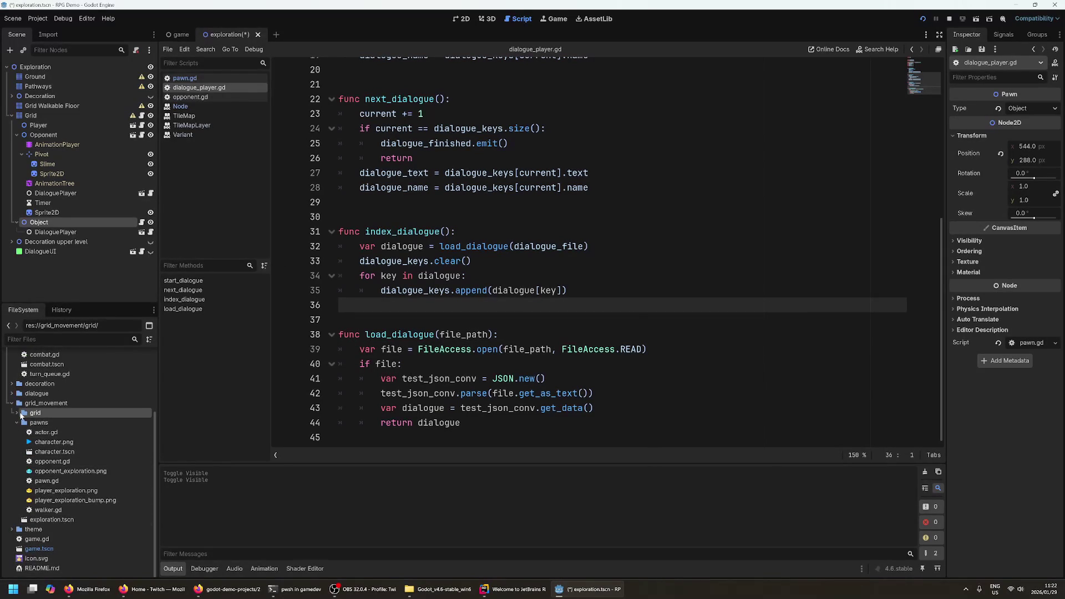
- Expand dialogue > dialogue_data and open npc.json to read its dialogue entries
{"action": "left_click", "coordinate": [12, 393]}
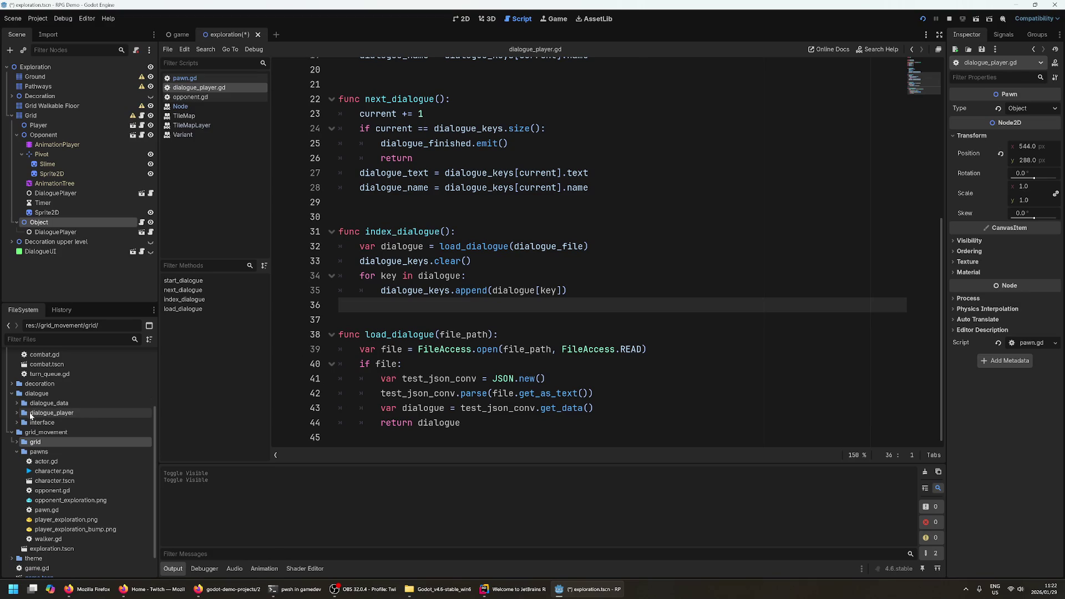
{"action": "left_click", "coordinate": [17, 413]}
{"action": "left_click", "coordinate": [17, 403]}
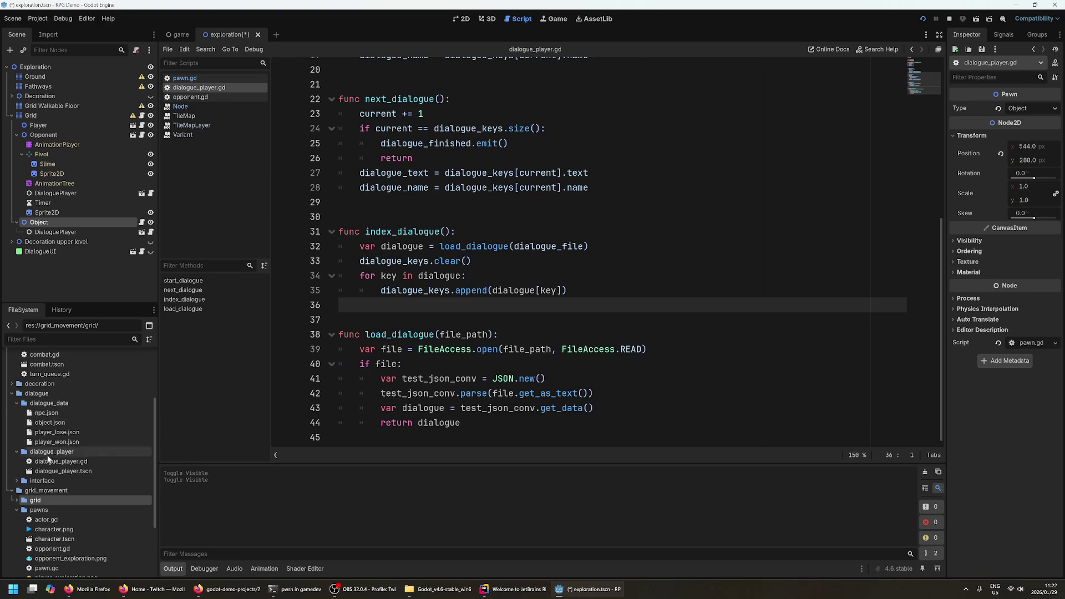
{"action": "left_click", "coordinate": [47, 413]}
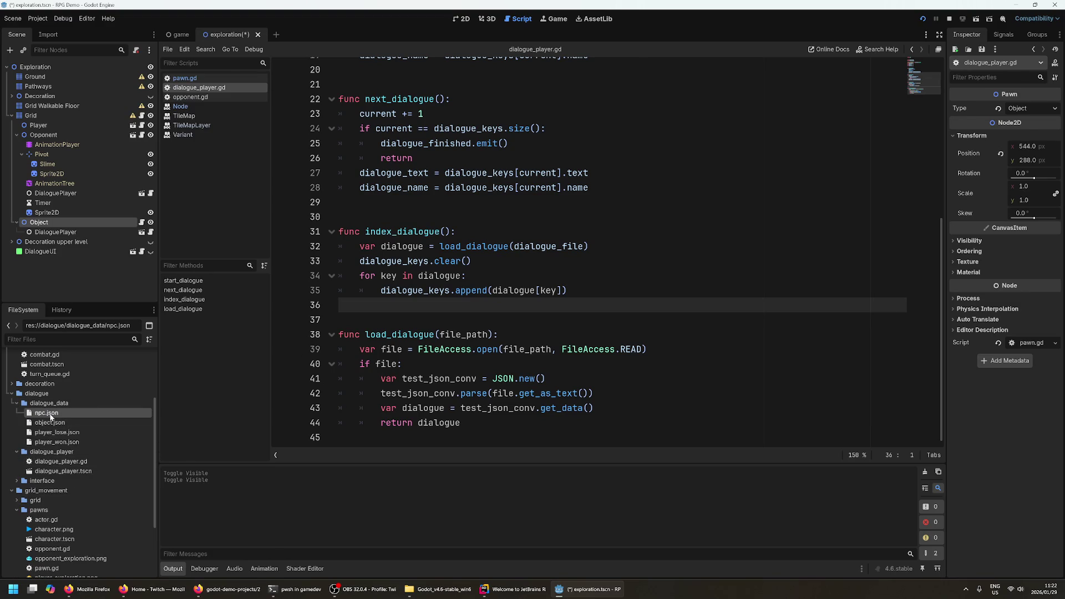
{"action": "double_click", "coordinate": [50, 414]}
{"action": "left_click", "coordinate": [324, 142]}
{"action": "left_click", "coordinate": [467, 83]}
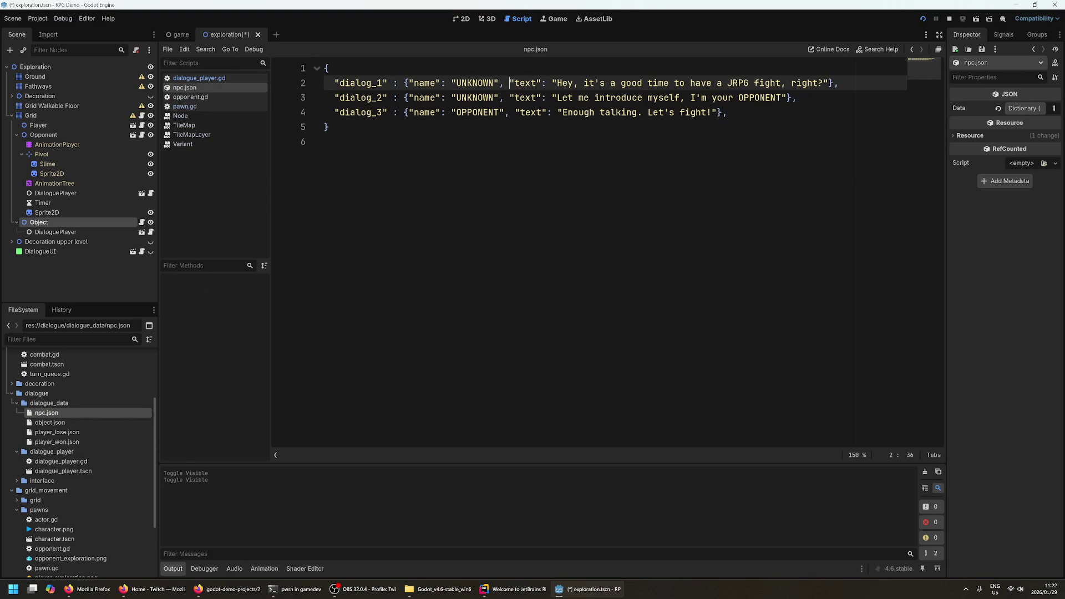
{"action": "mouse_move", "coordinate": [679, 83]}
{"action": "left_mouse_down"}
{"action": "mouse_move", "coordinate": [787, 83]}
{"action": "mouse_move", "coordinate": [765, 98]}
{"action": "mouse_move", "coordinate": [610, 98]}
{"action": "left_mouse_up"}
{"action": "left_click_drag", "start_coordinate": [535, 112], "coordinate": [642, 112]}
{"action": "left_click", "coordinate": [692, 112]}
{"action": "left_click", "coordinate": [388, 142]}
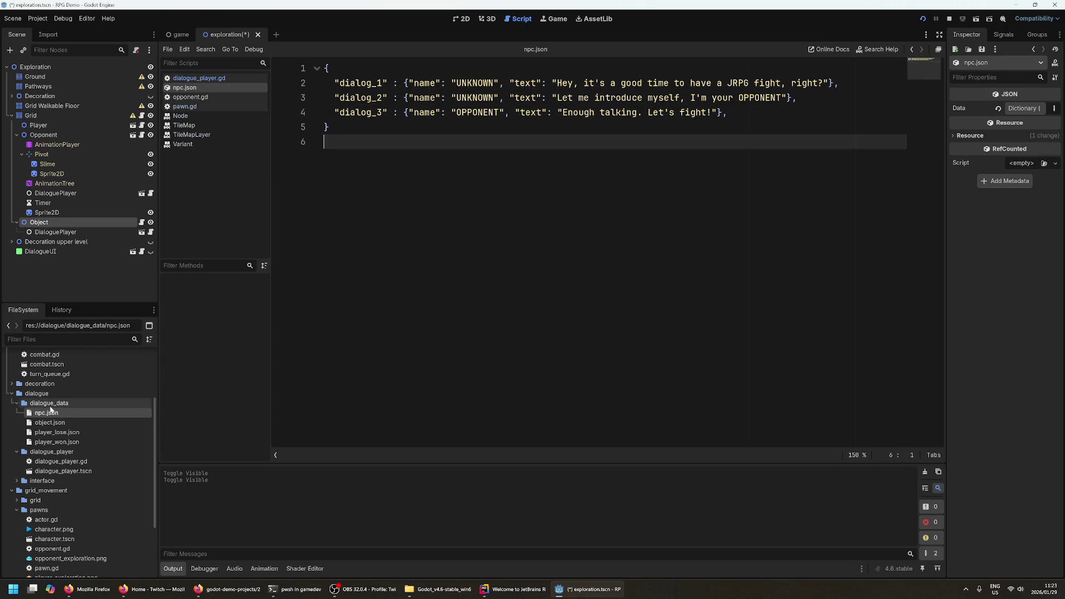
- Open player_lose.json, player_won.json and object.json, then return to dialogue_player.gd
{"action": "left_click", "coordinate": [53, 431]}
{"action": "double_click", "coordinate": [53, 431]}
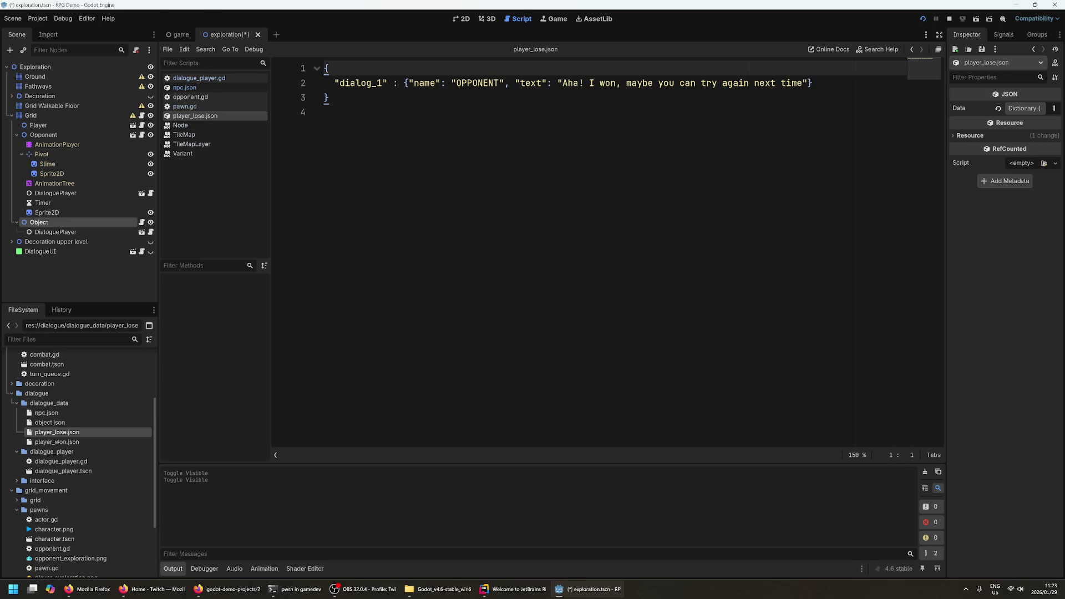
{"action": "double_click", "coordinate": [70, 441]}
{"action": "left_click", "coordinate": [332, 112]}
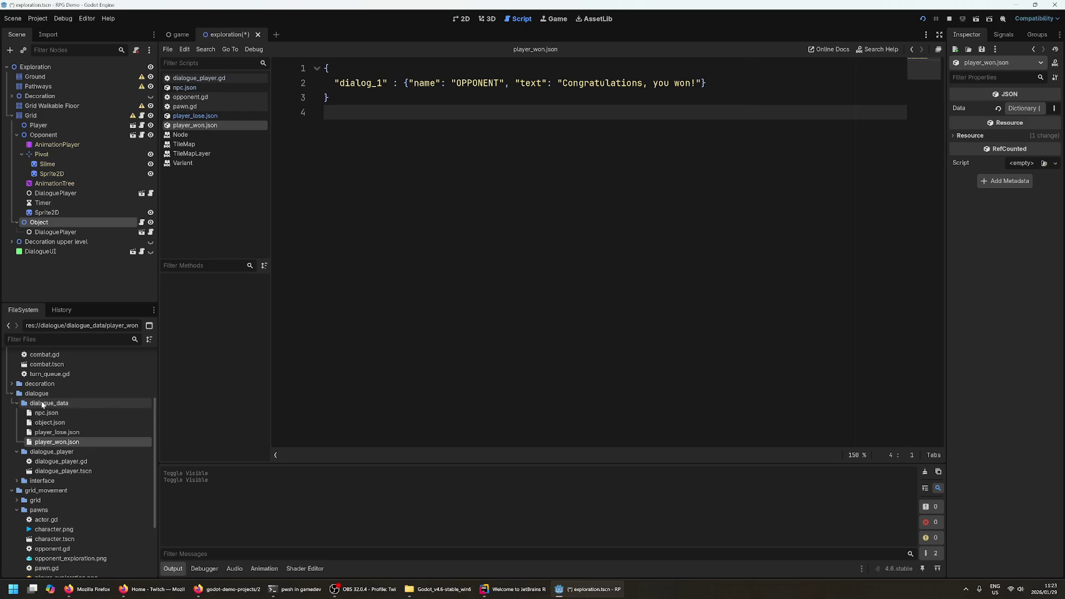
{"action": "double_click", "coordinate": [47, 413]}
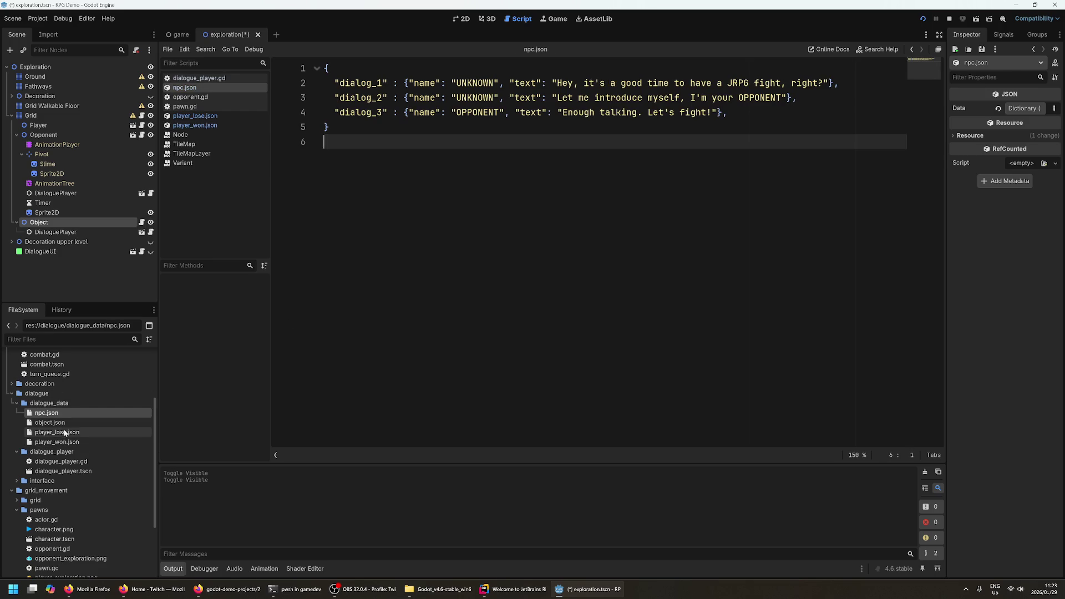
{"action": "double_click", "coordinate": [50, 422]}
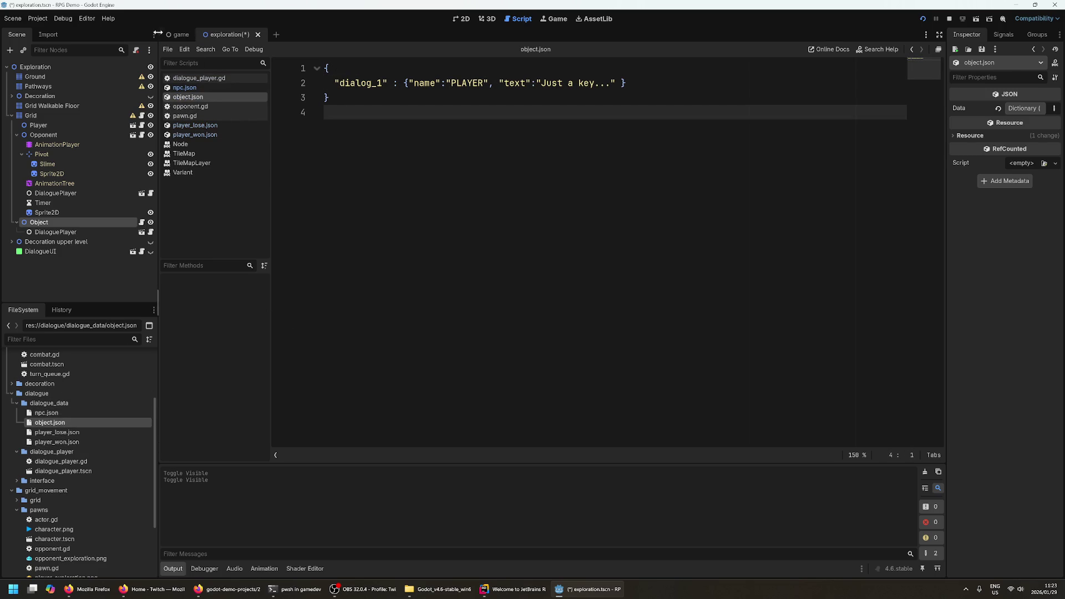
{"action": "left_click", "coordinate": [199, 77]}
{"action": "left_click", "coordinate": [402, 244]}
{"action": "scroll", "coordinate": [402, 277], "scroll_direction": "down", "scroll_amount": 1}
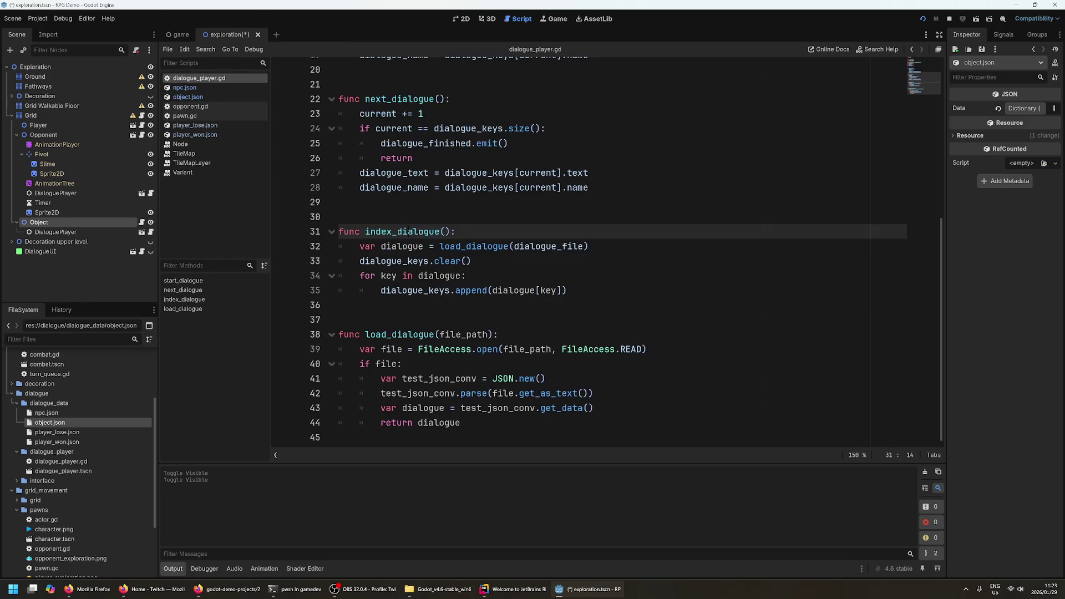
{"action": "double_click", "coordinate": [402, 335]}
{"action": "left_click", "coordinate": [402, 334]}
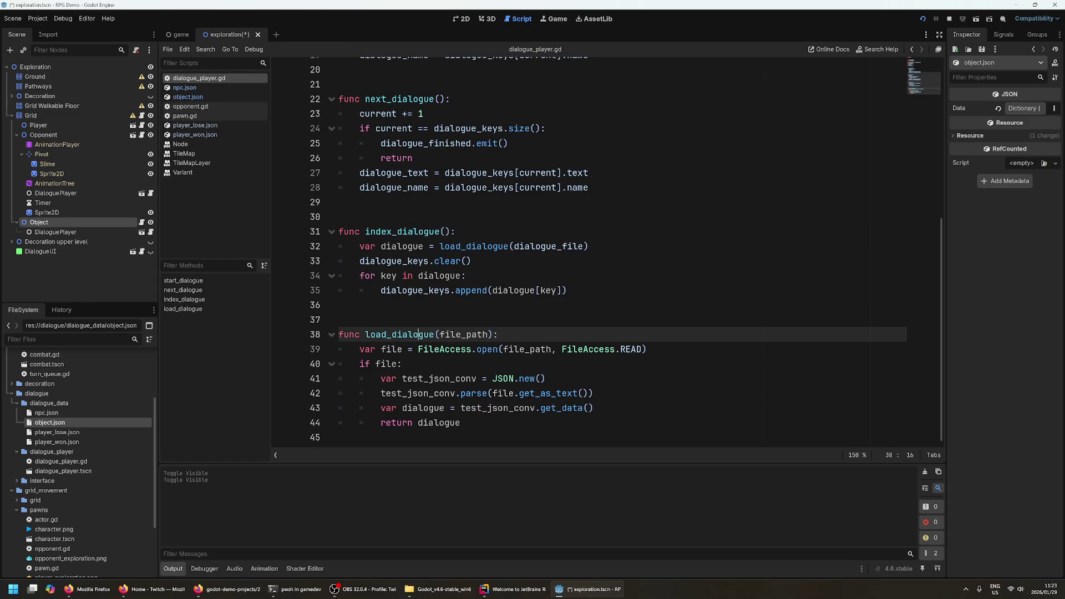
{"action": "double_click", "coordinate": [413, 378]}
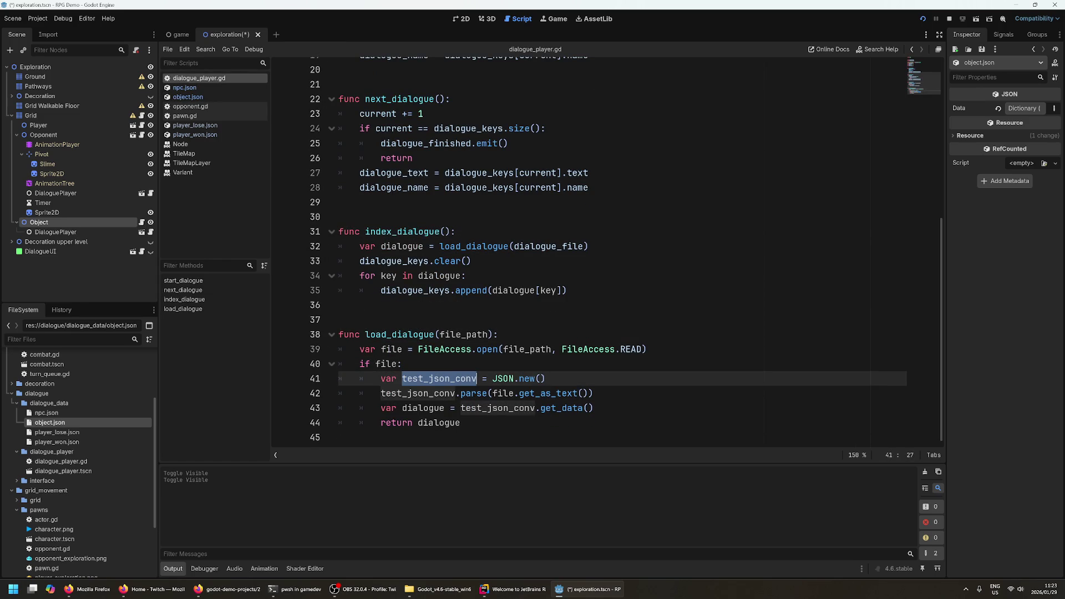
{"action": "left_click", "coordinate": [513, 407]}
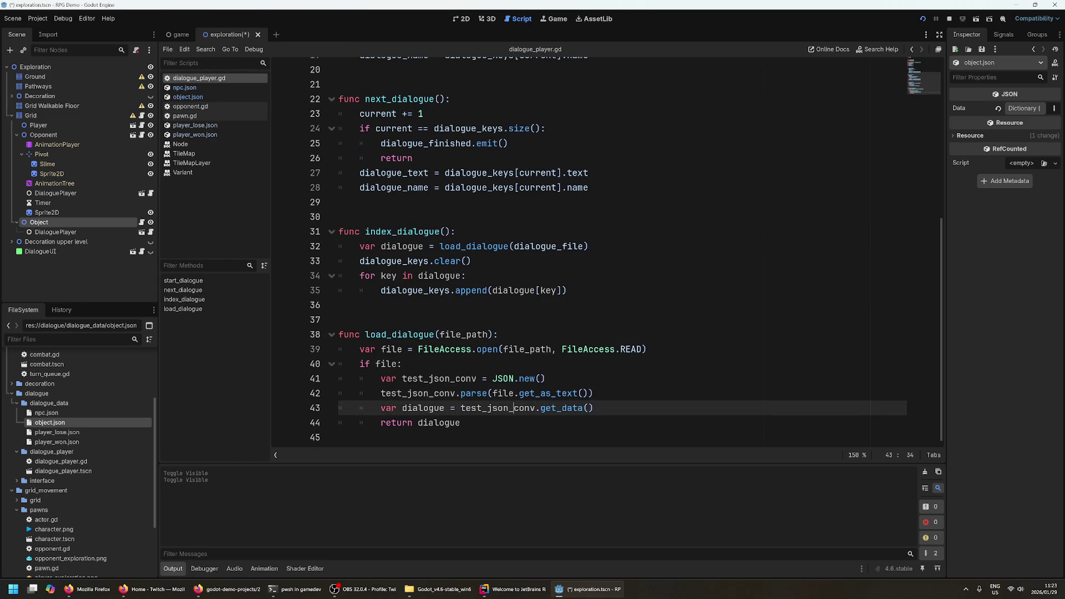
{"action": "double_click", "coordinate": [431, 407]}
{"action": "left_click", "coordinate": [536, 407]}
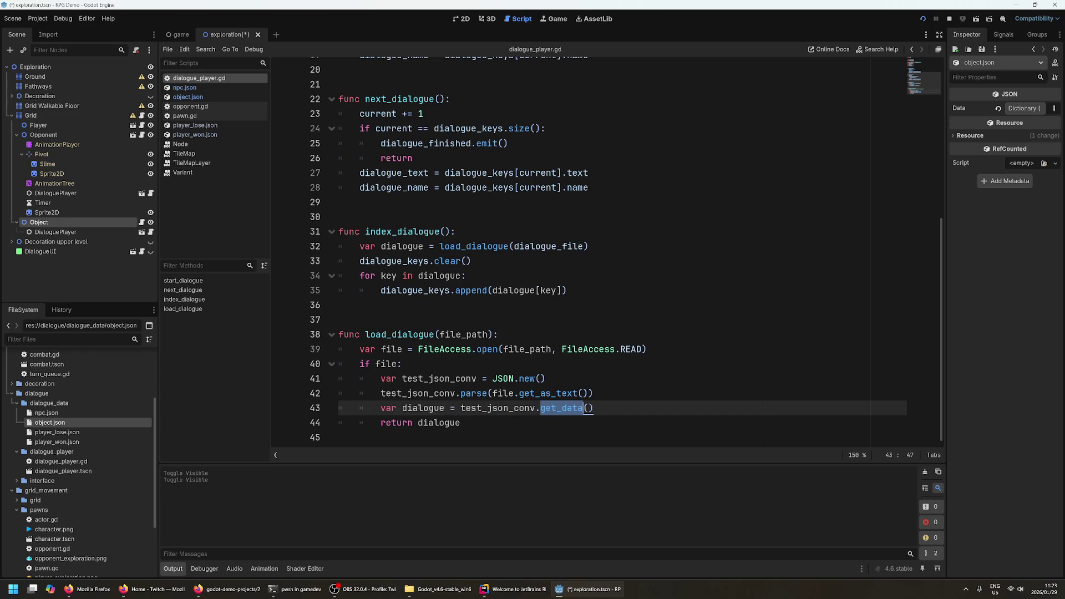
{"action": "key", "text": "Up"}
{"action": "key", "text": "Up"}
{"action": "left_click", "coordinate": [418, 423]}
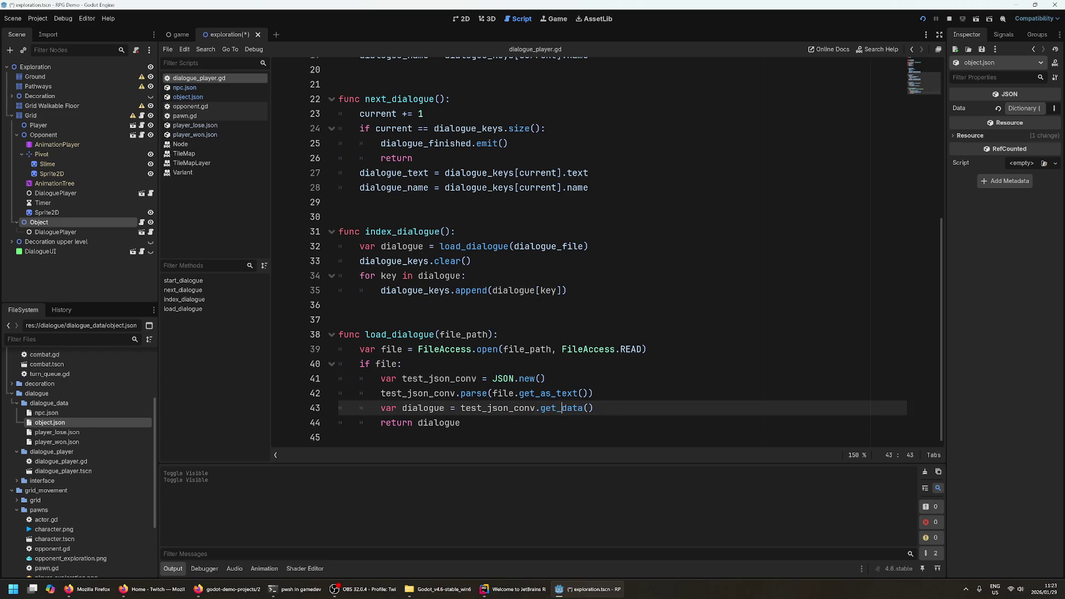
{"action": "double_click", "coordinate": [461, 423]}
{"action": "triple_click", "coordinate": [460, 422]}
{"action": "double_click", "coordinate": [461, 423]}
{"action": "scroll", "coordinate": [461, 422], "scroll_direction": "up", "scroll_amount": 3}
{"action": "scroll", "coordinate": [554, 250], "scroll_direction": "up", "scroll_amount": 4}
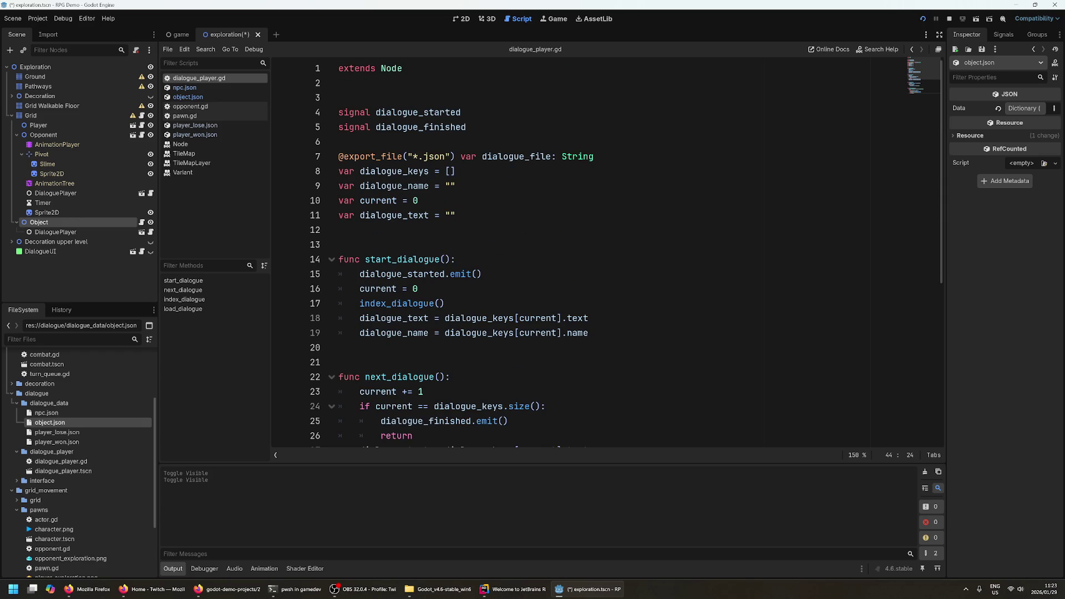
{"action": "left_click", "coordinate": [339, 229]}
{"action": "scroll", "coordinate": [555, 250], "scroll_direction": "down", "scroll_amount": 4}
{"action": "left_click", "coordinate": [339, 304]}
{"action": "scroll", "coordinate": [555, 249], "scroll_direction": "down", "scroll_amount": 2}
{"action": "key", "text": "Down"}
{"action": "key", "text": "Down"}
{"action": "key", "text": "Down"}
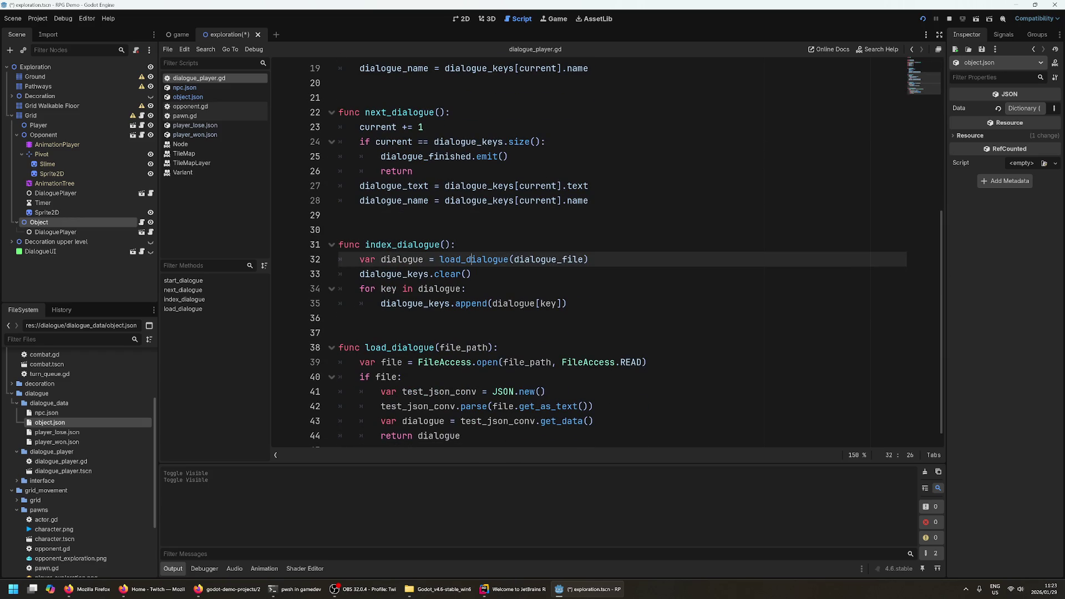
{"action": "key", "text": "End"}
{"action": "left_click", "coordinate": [452, 274]}
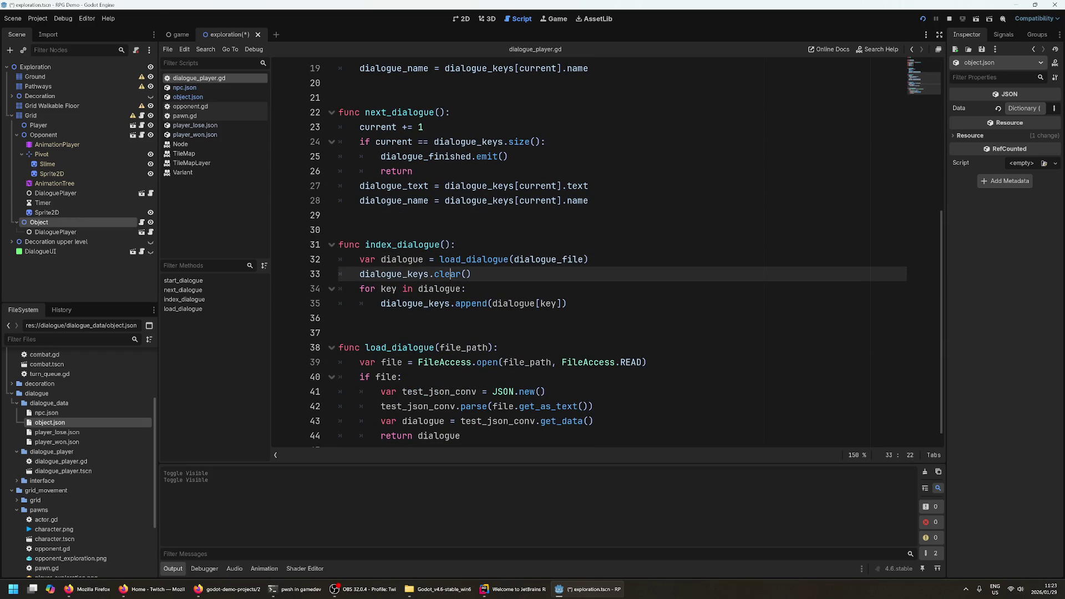
{"action": "key", "text": "Down"}
{"action": "key", "text": "Down"}
{"action": "key", "text": "Down"}
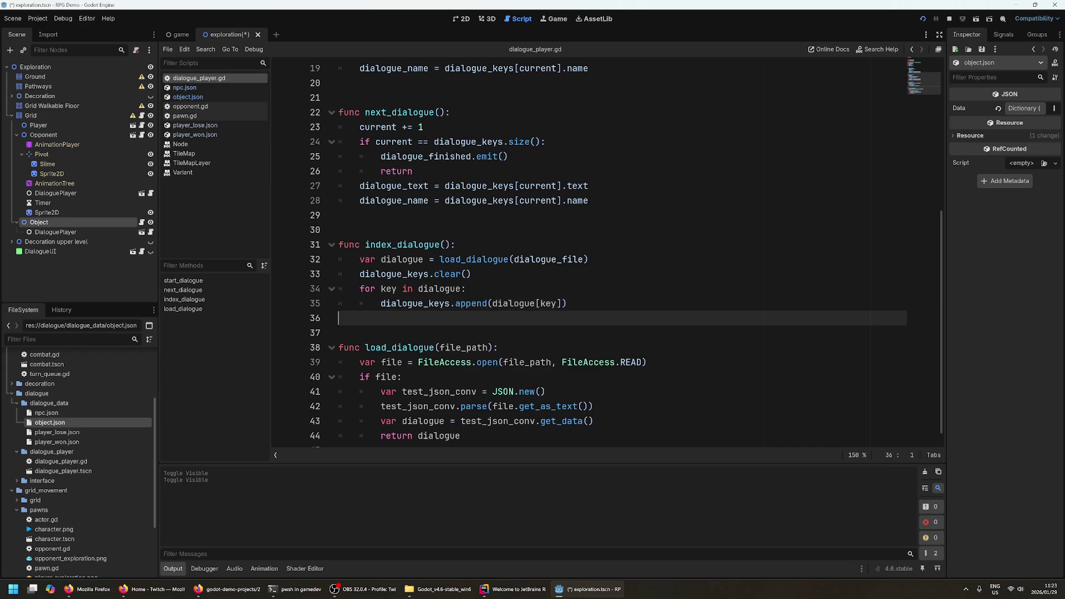
{"action": "scroll", "coordinate": [555, 250], "scroll_direction": "up", "scroll_amount": 5}
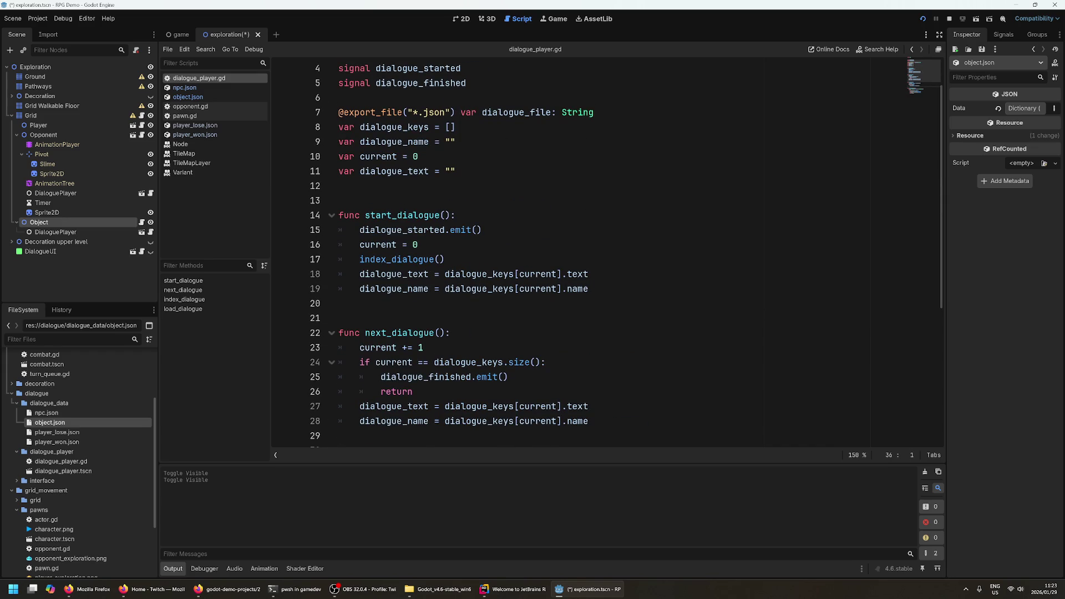
{"action": "left_click", "coordinate": [456, 142]}
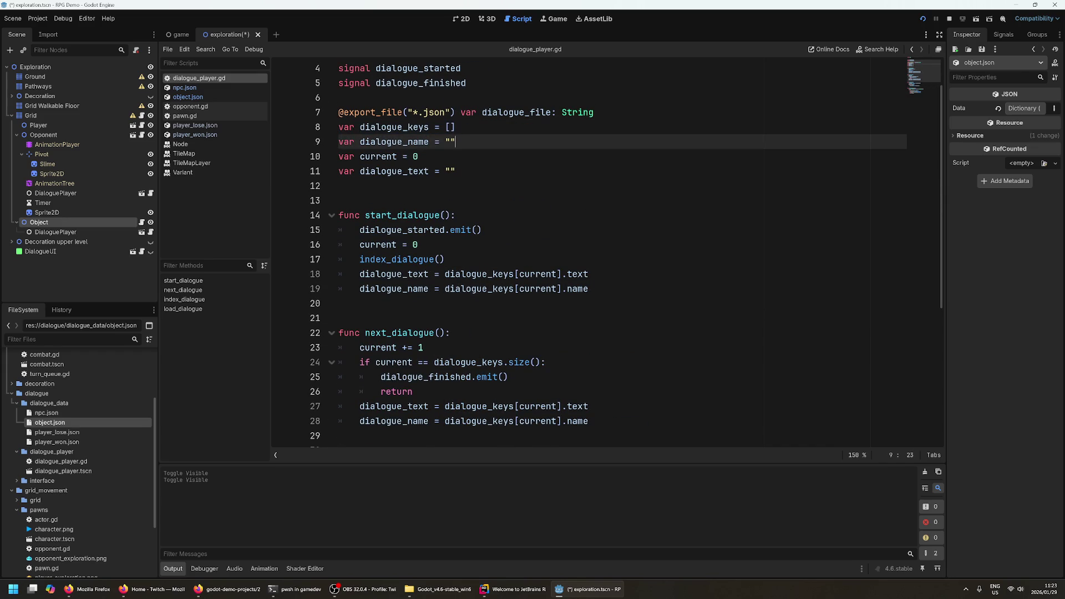